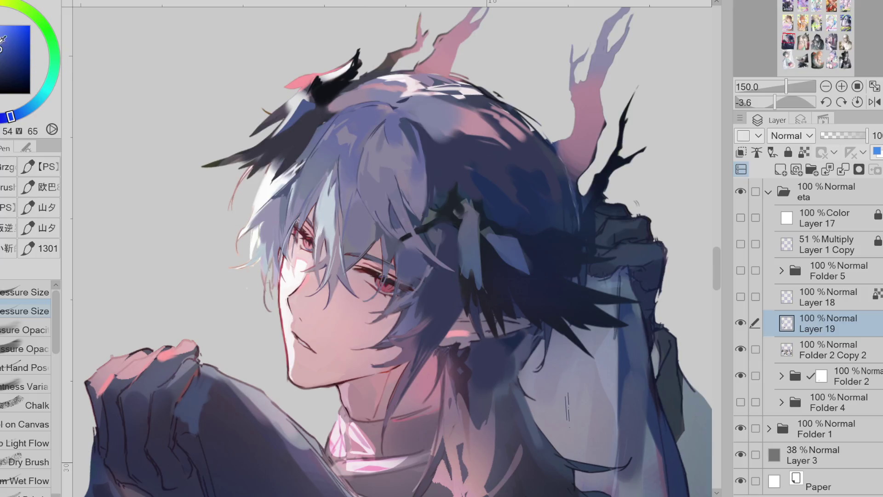
Add a dark-red stroke to the hair, make and cancel a small selection by the eye, then mirror the canvas.
drag(353, 132, 371, 175)
scroll(363, 258, down, 1)
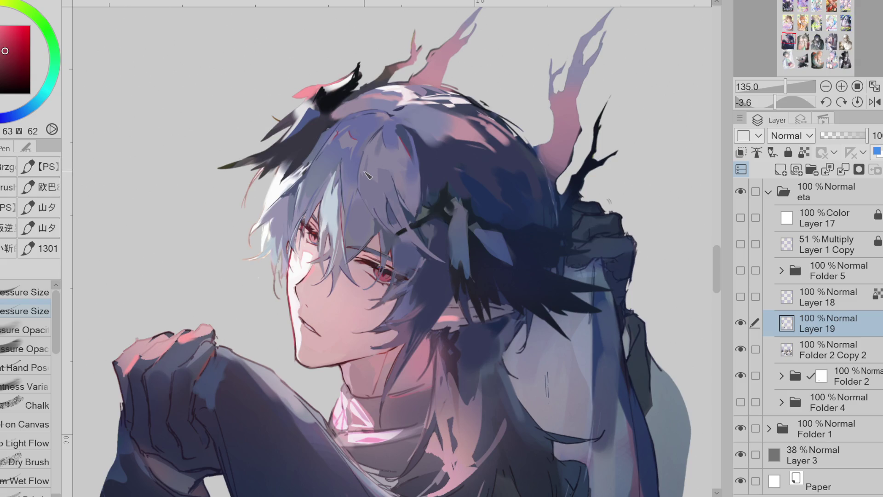
key(m)
drag(325, 219, 314, 250)
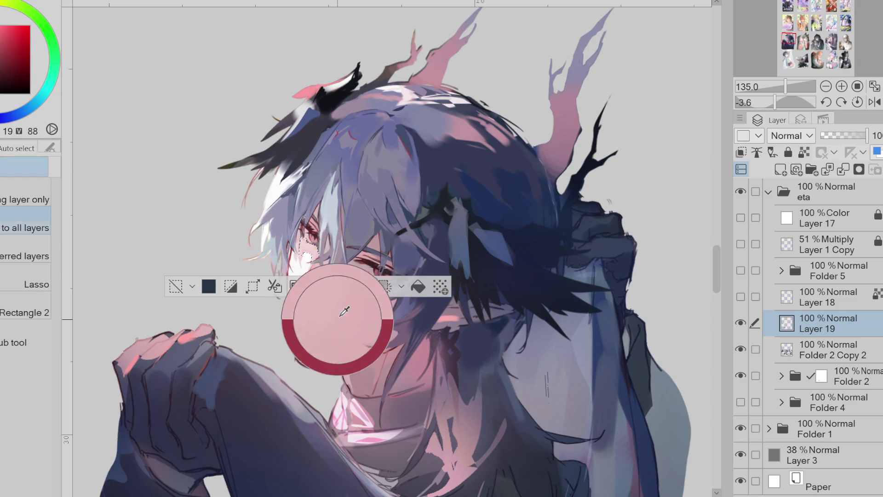
click(176, 286)
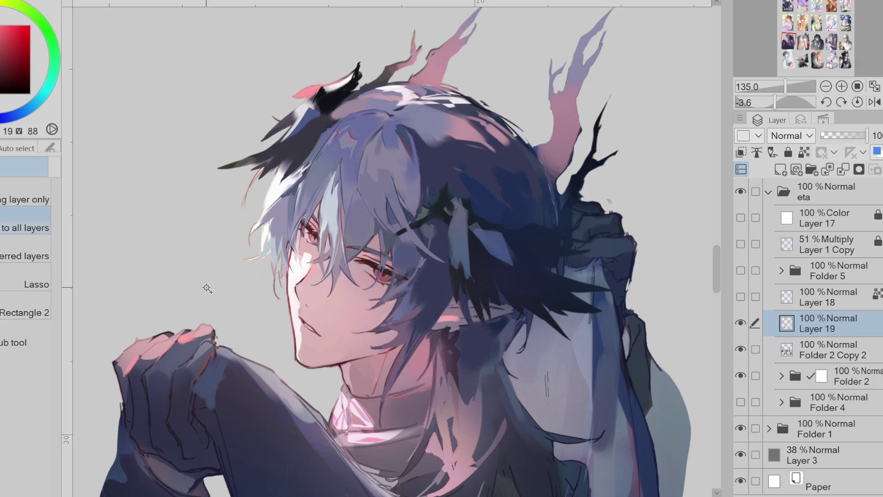
key(h)
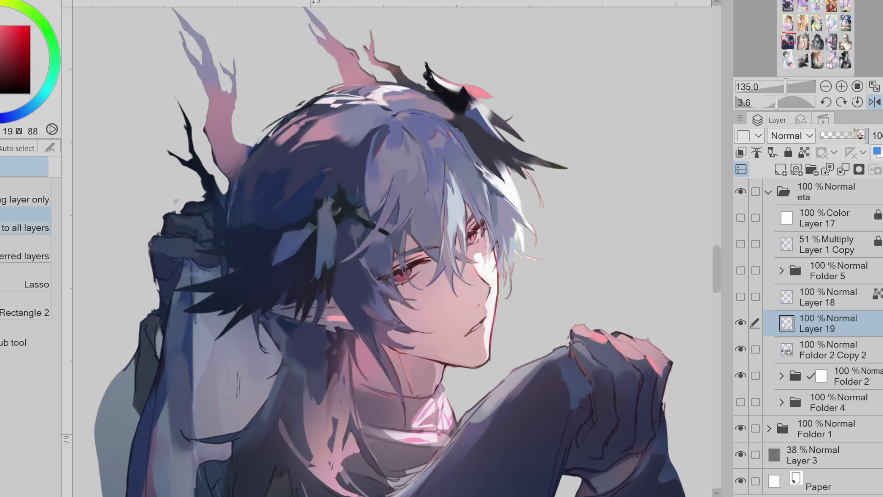
Rotate the view, briefly select near the eye, and sample a dark, duller blue from the hair.
key(p)
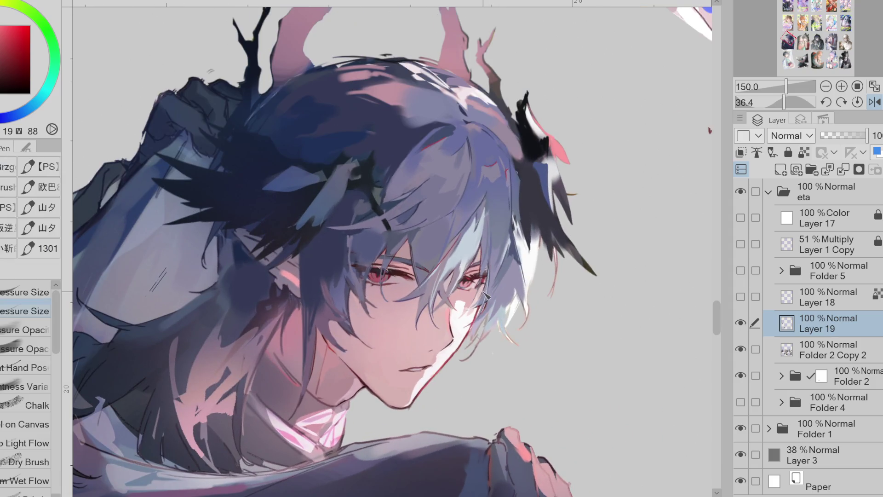
key(w)
click(477, 295)
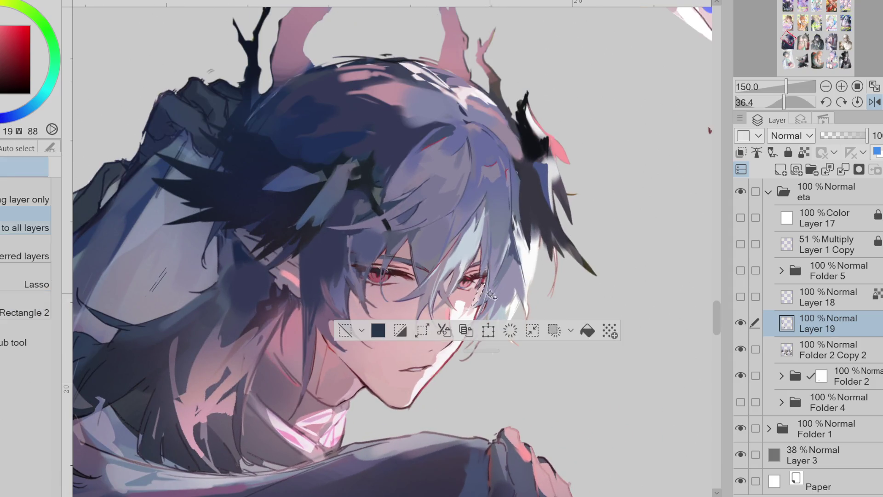
key(ctrl+d)
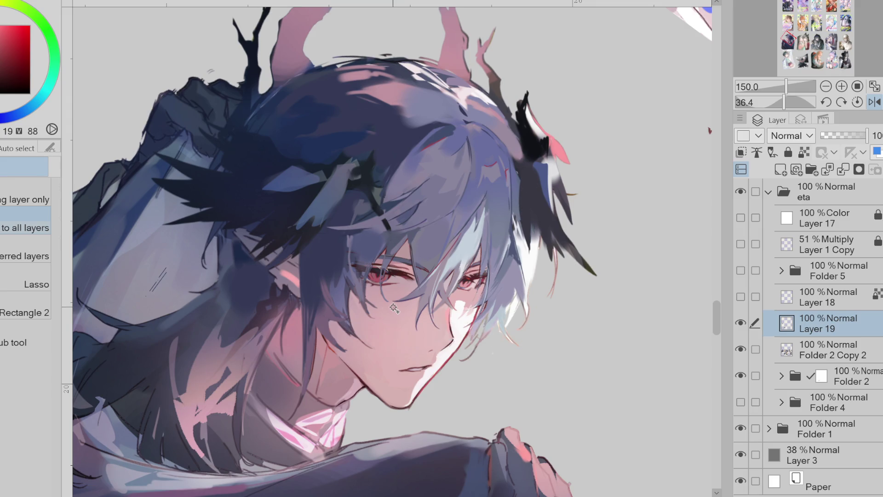
key(p)
alt+click(488, 270)
alt+click(483, 277)
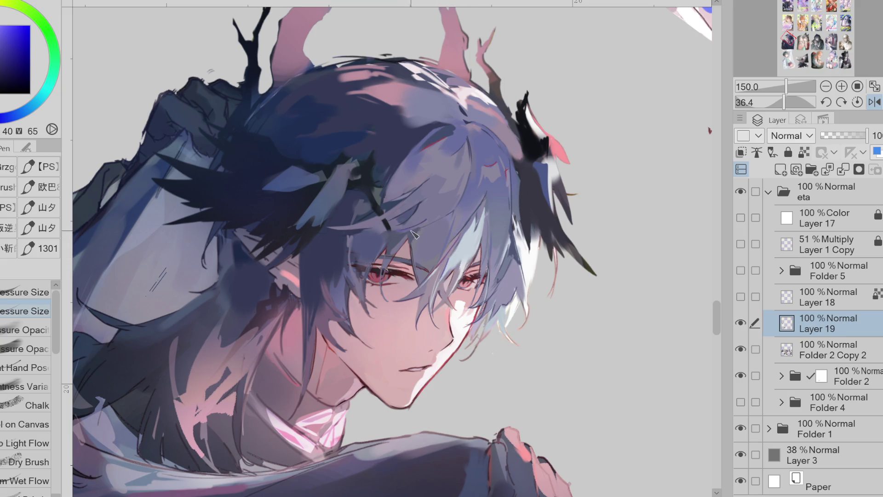
alt+click(403, 206)
click(9, 62)
Darken the hair strand beside the left eye with sampled hair colours, then unflip the canvas.
alt+click(354, 276)
alt+click(384, 275)
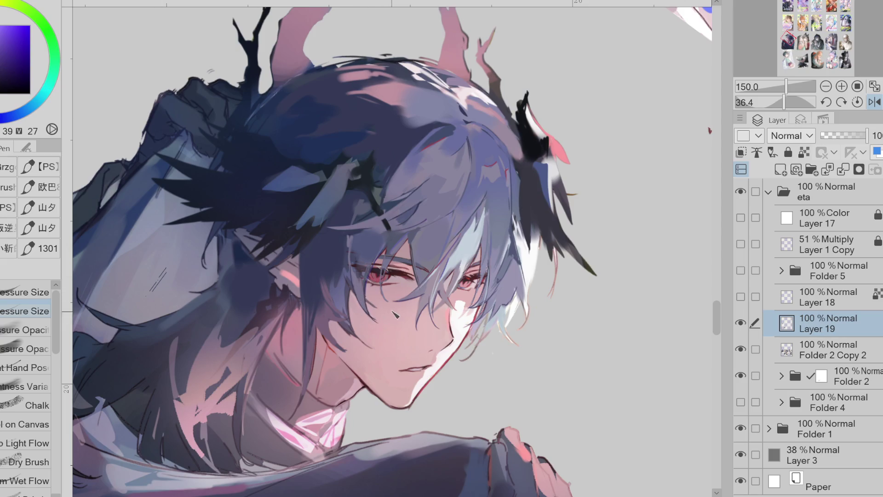
alt+click(396, 239)
drag(379, 286, 372, 316)
alt+click(349, 275)
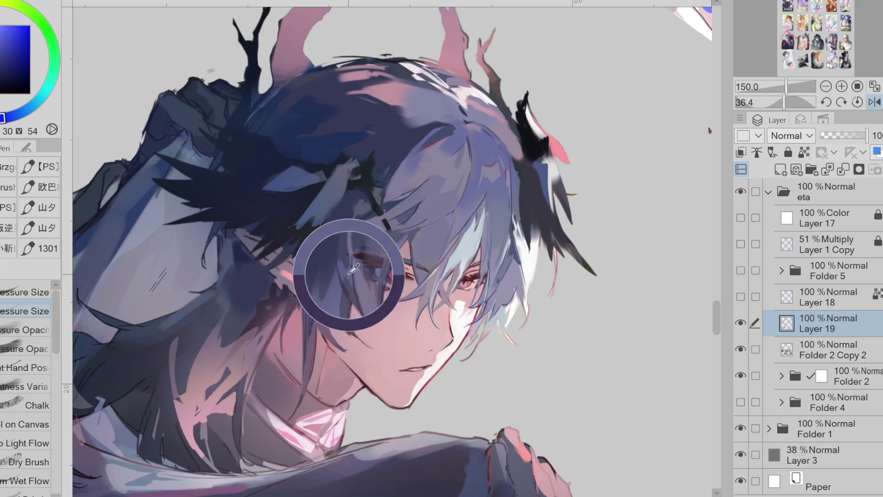
alt+click(343, 265)
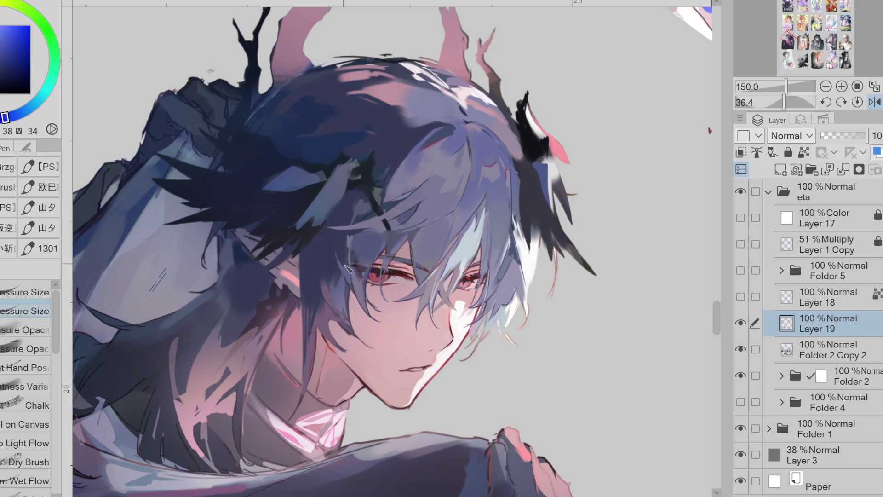
alt+click(351, 275)
key(h)
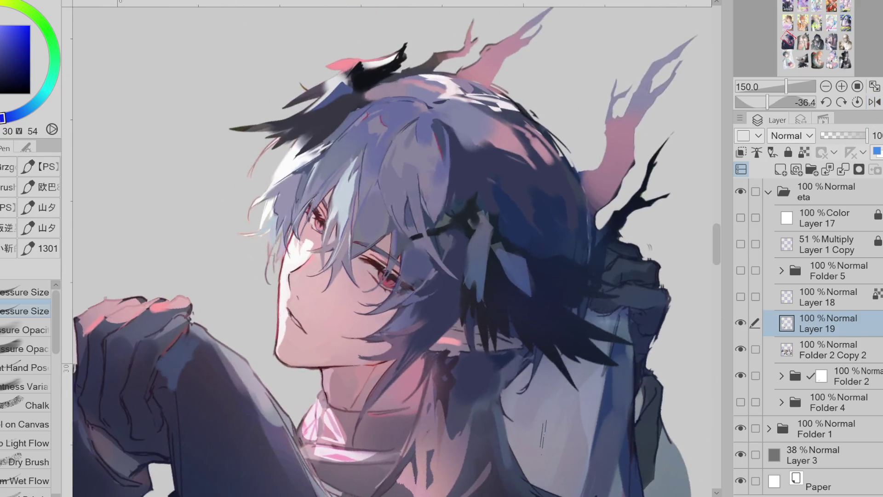
Set the view upright, sample a pale tone and add white highlight marks to the top of the hair with Lasso Fill.
drag(249, 481, 264, 441)
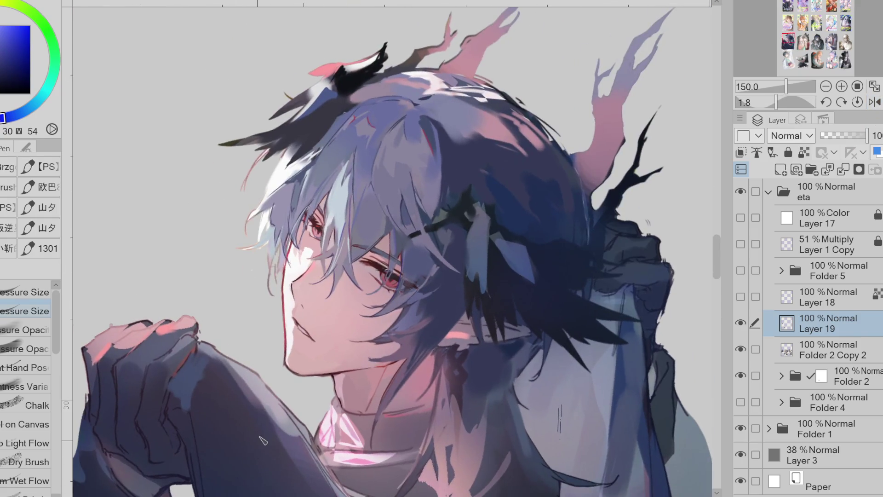
alt+click(280, 216)
alt+click(271, 221)
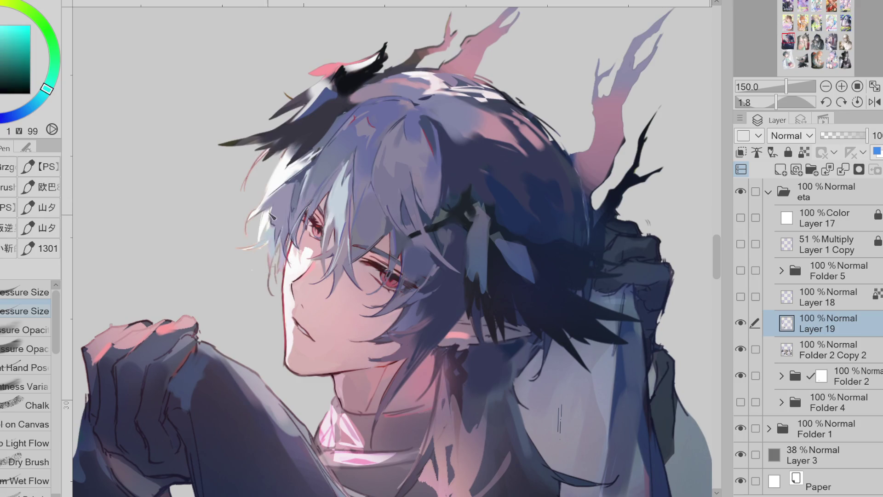
alt+click(295, 189)
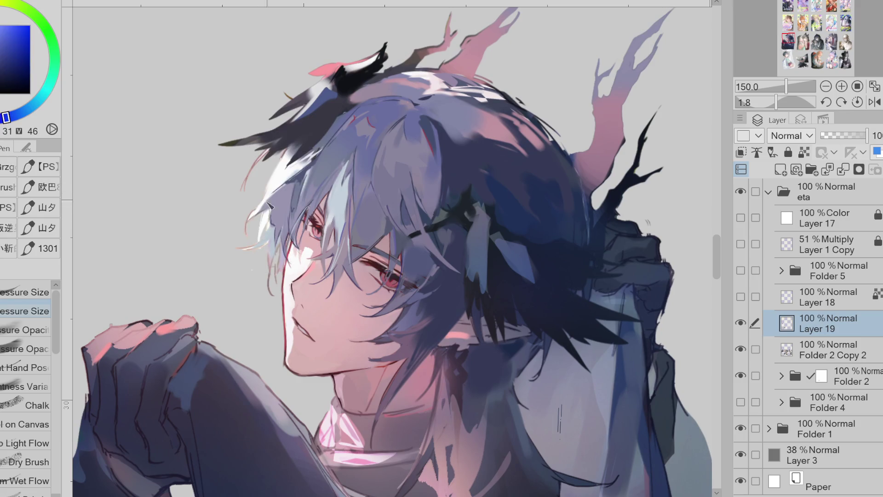
alt+click(294, 172)
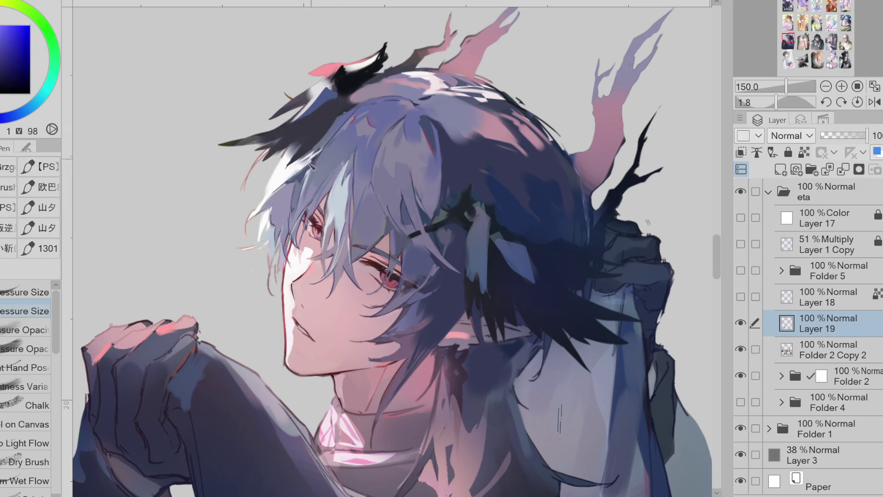
drag(357, 126, 360, 135)
key(g)
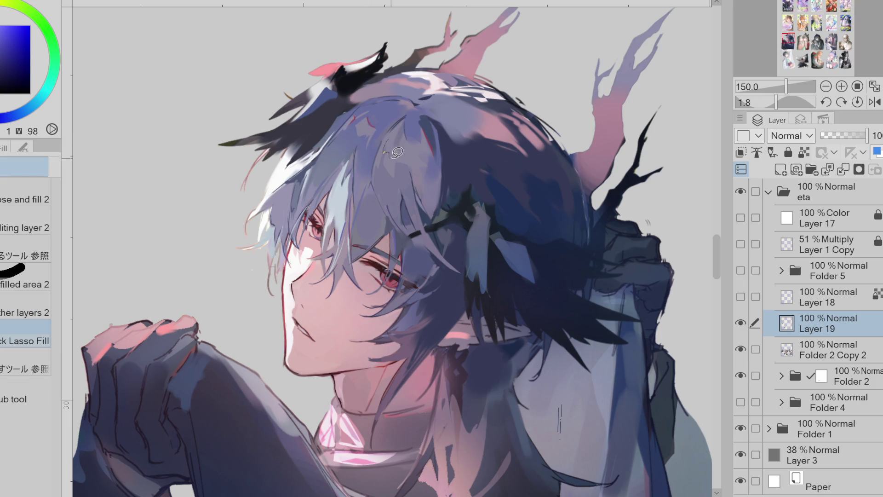
drag(383, 140, 415, 159)
Cover one stray highlight, lasso the strand beside the face and airbrush it brighter with the Soft airbrush.
key(p)
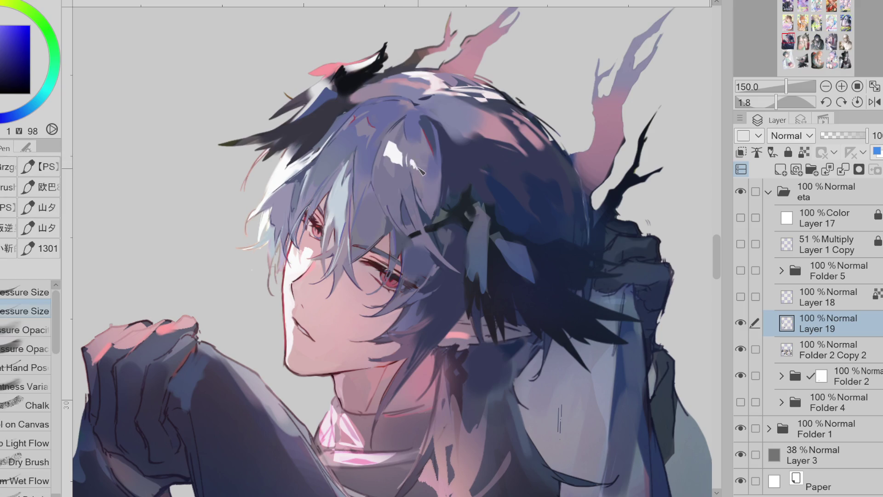
alt+click(400, 143)
drag(411, 158, 398, 159)
key(m)
drag(344, 160, 333, 269)
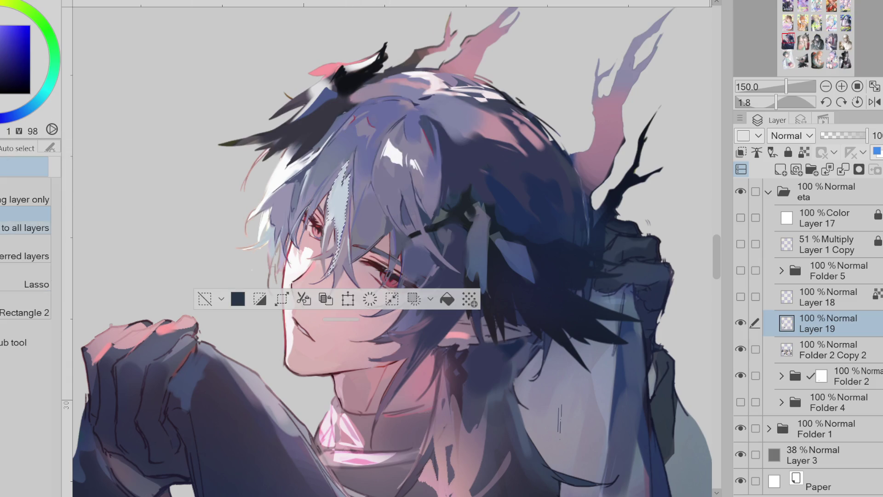
key(b)
drag(340, 178, 344, 235)
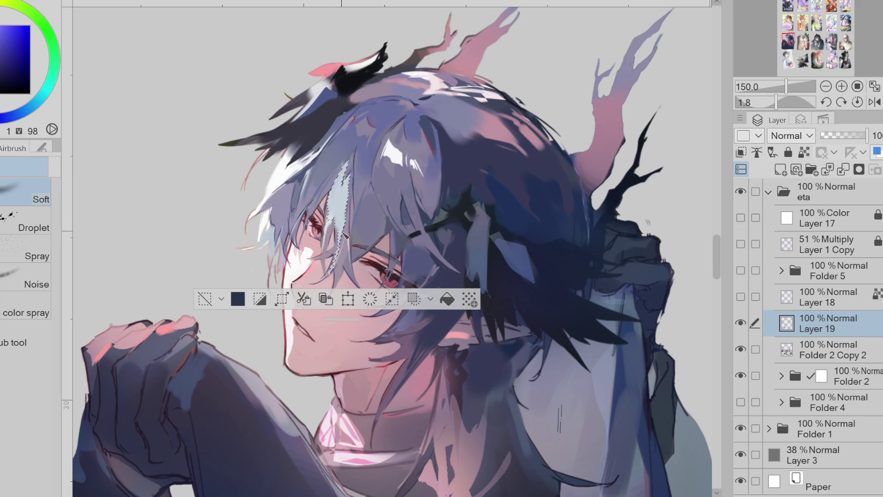
alt+click(483, 102)
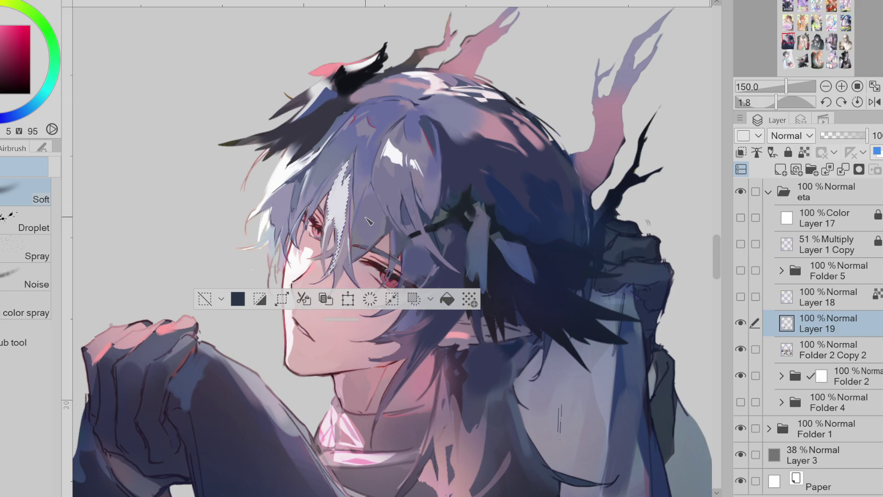
click(206, 298)
scroll(323, 292, down, 2)
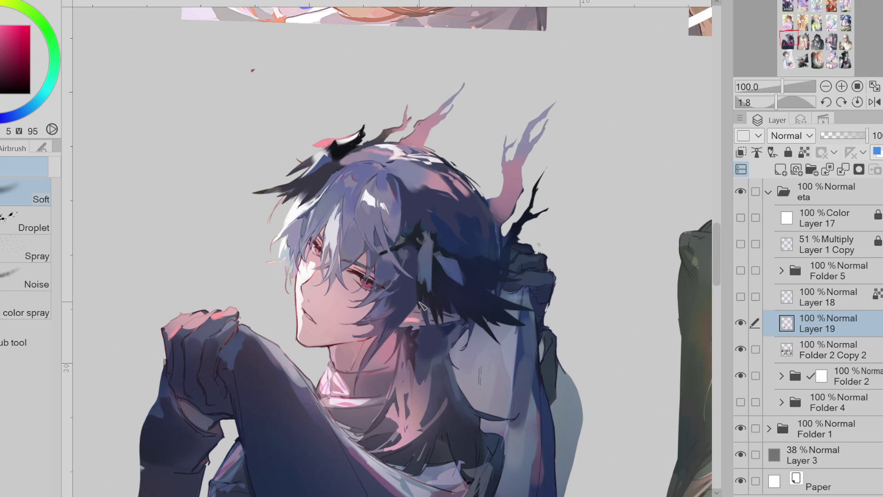
scroll(421, 304, down, 1)
scroll(421, 306, up, 1)
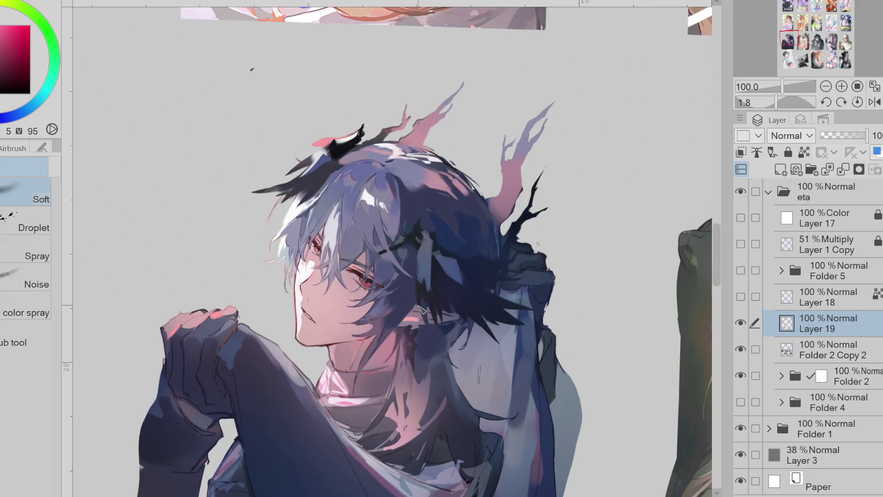
Restore and redo the lasso selection on the hair strand, soft-airbrush it, then deselect and sample the hair.
key(ctrl+z)
scroll(346, 247, up, 1)
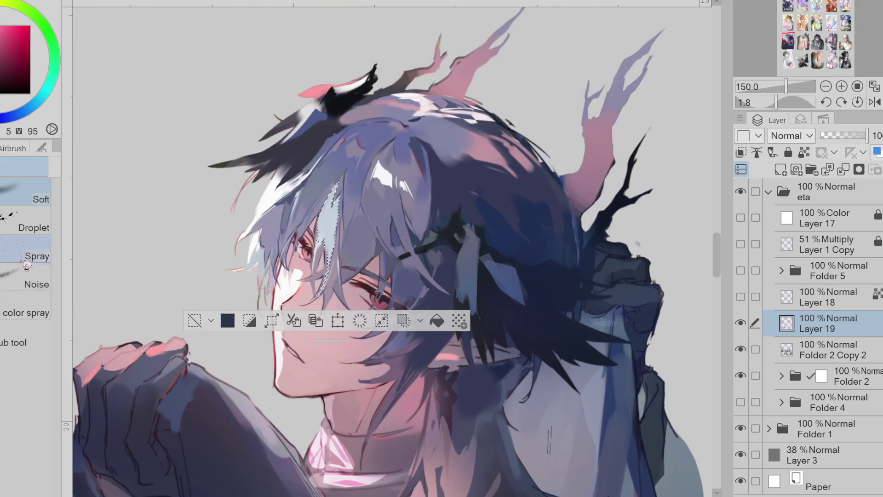
key(g)
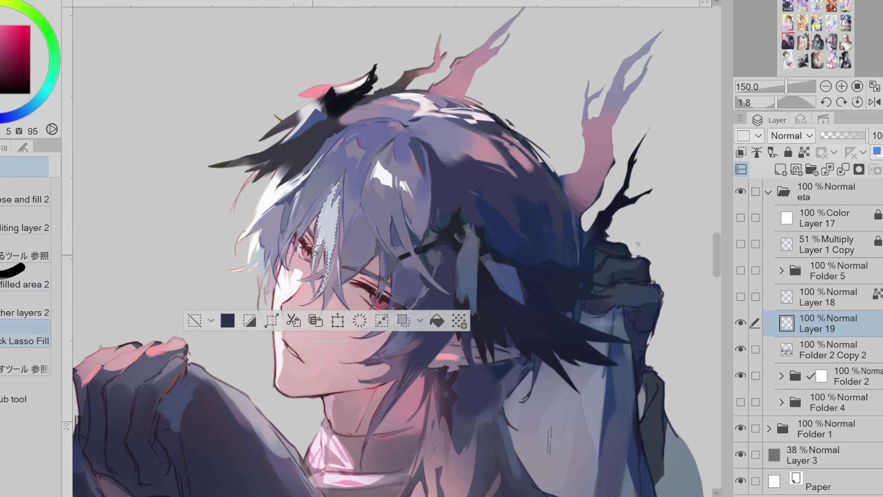
key(m)
click(28, 284)
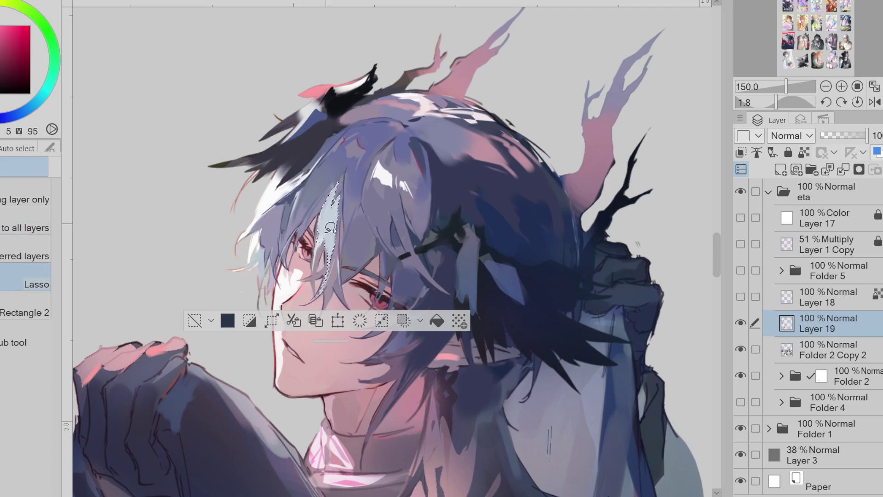
drag(321, 283, 330, 232)
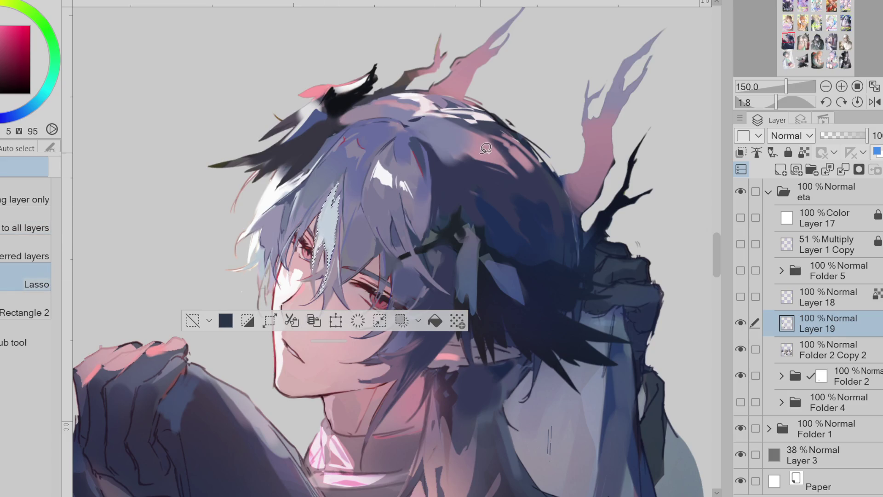
key(b)
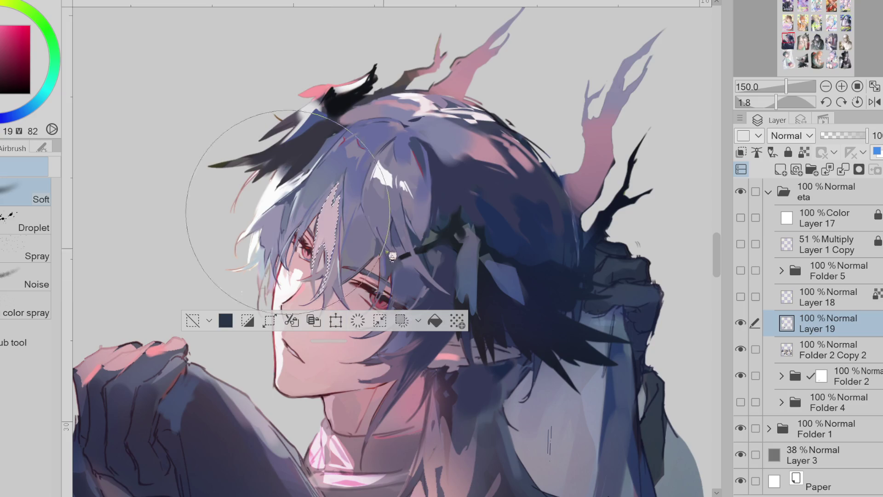
key(ctrl+d)
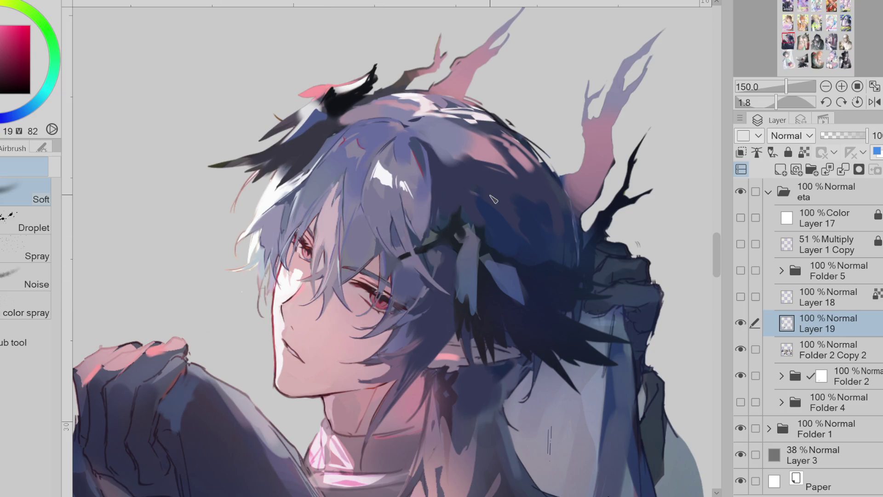
key(p)
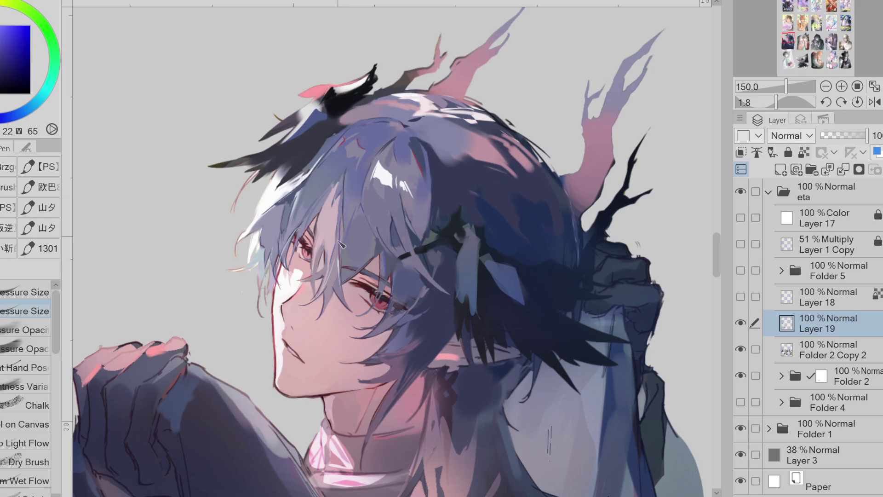
alt+click(334, 219)
Settle on a light cyan and paint a light strand along the left hair edge, then show Folder 4's neon background.
key(g)
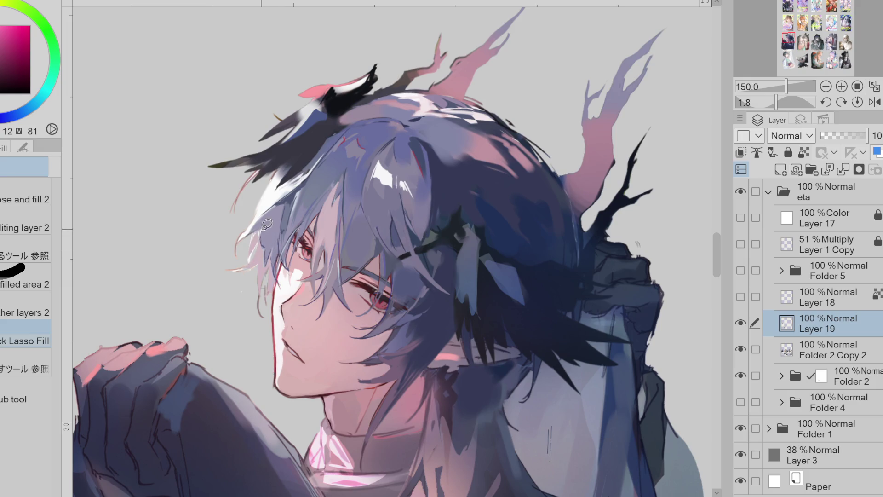
key(b)
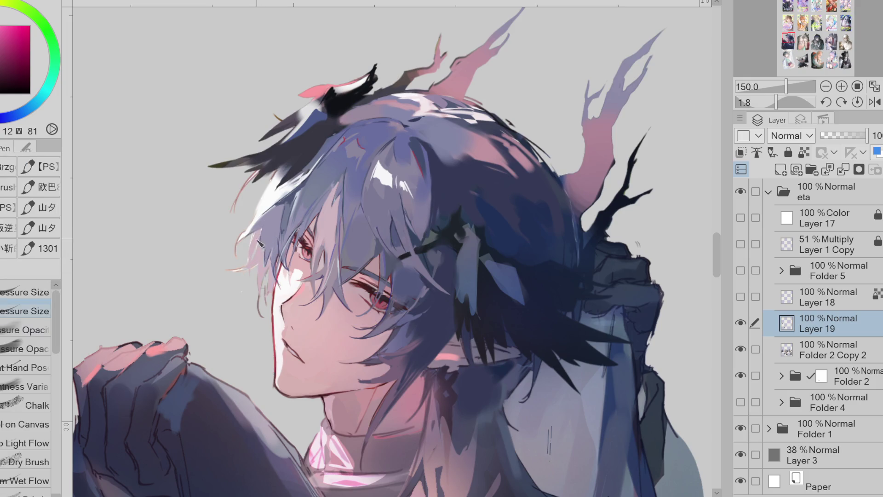
alt+click(264, 244)
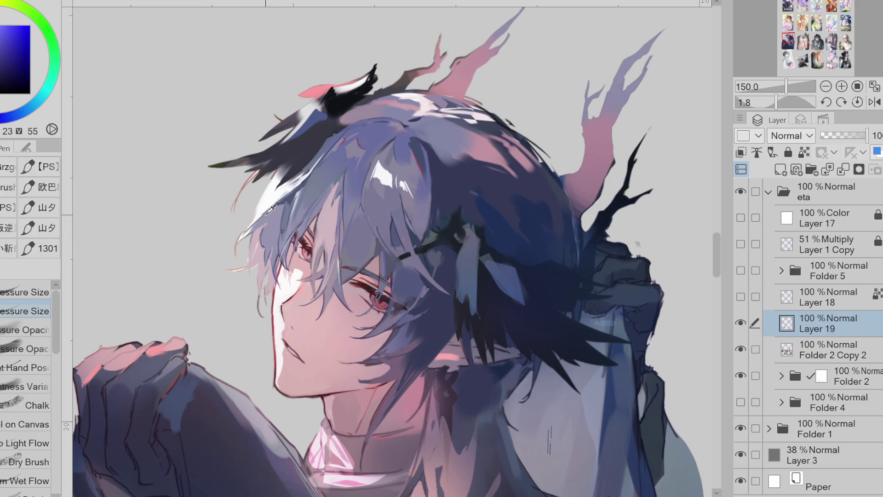
alt+click(280, 156)
click(41, 98)
click(10, 48)
drag(273, 178, 261, 202)
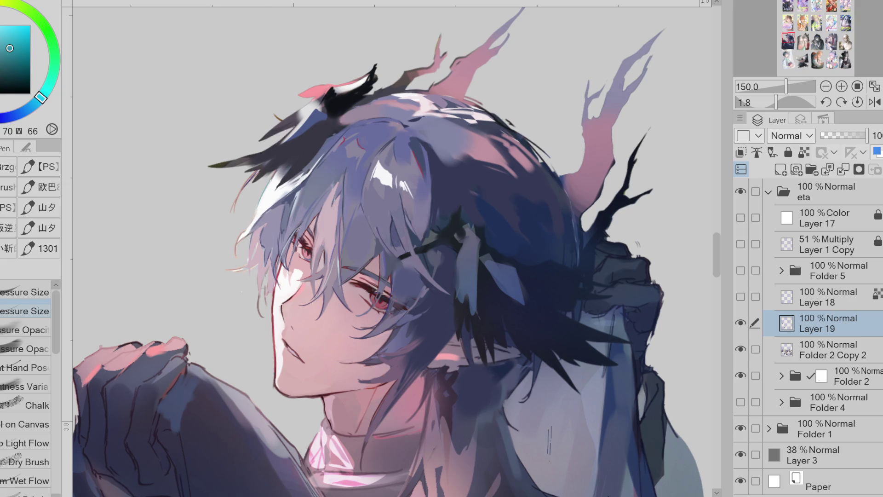
click(743, 403)
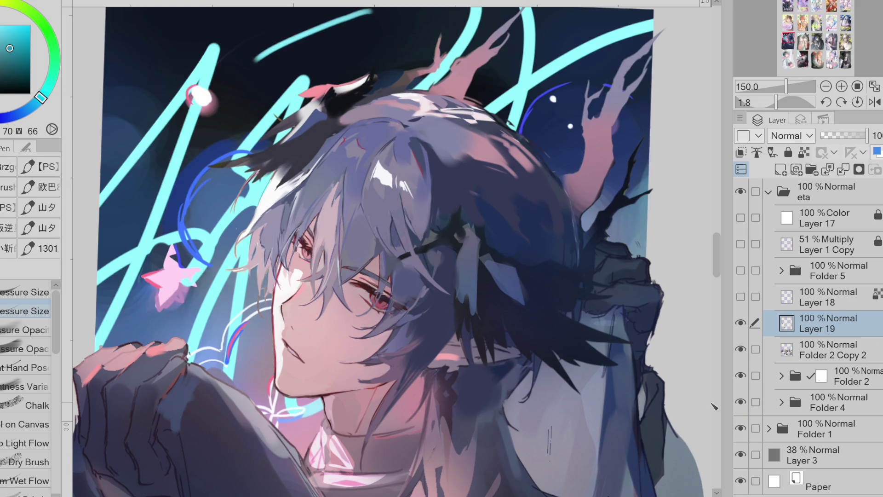
Sample pinks, muted purples and near-white tones from the face and hair for strand touch-ups.
alt+click(250, 330)
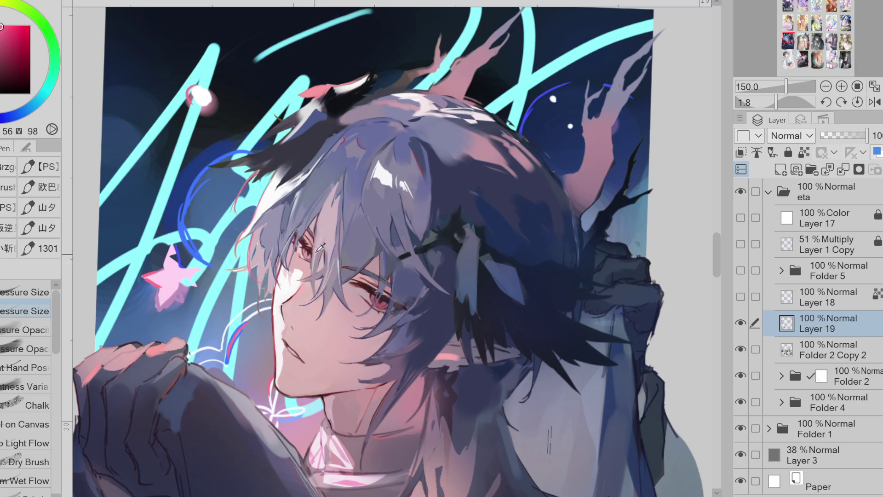
click(1, 64)
alt+click(327, 286)
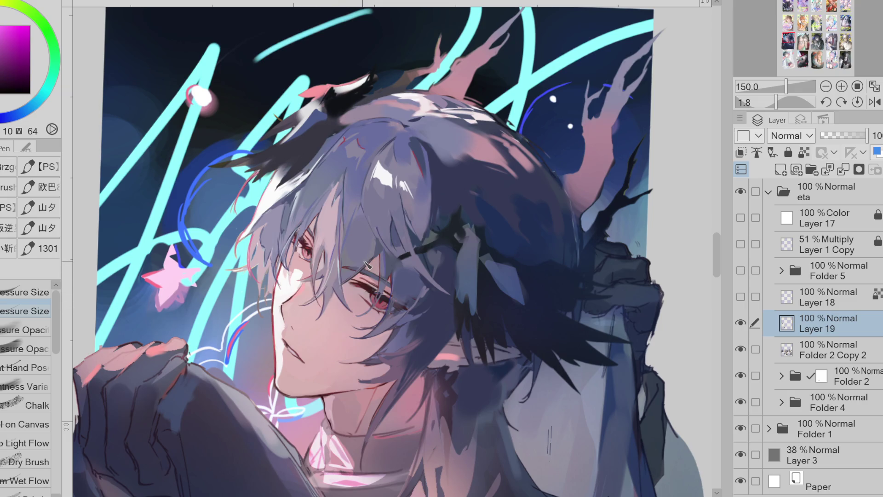
alt+click(293, 200)
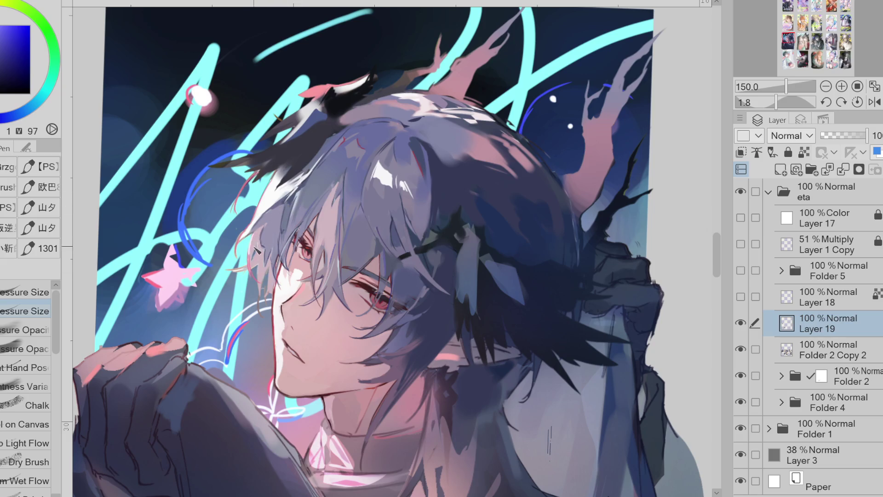
alt+click(265, 218)
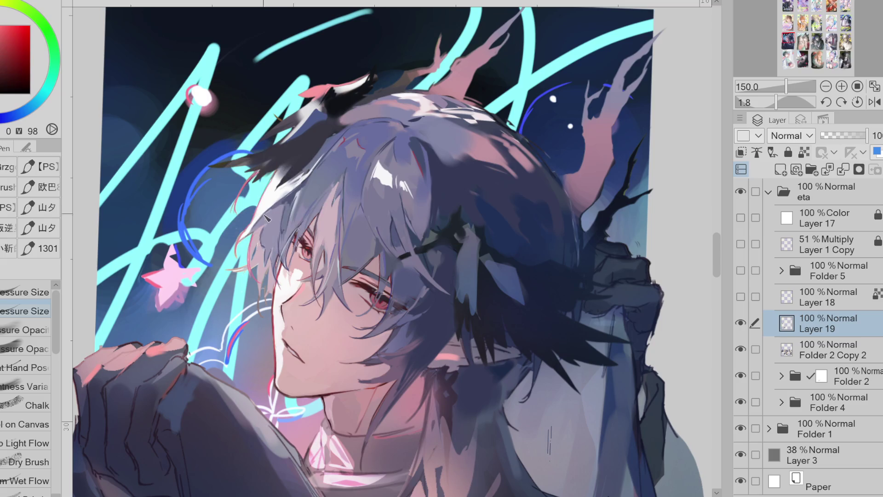
alt+click(268, 266)
alt+click(264, 243)
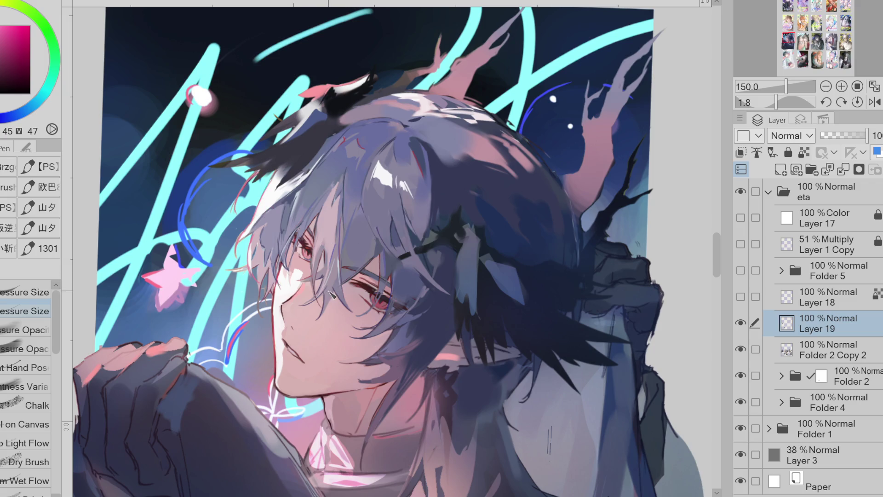
alt+click(286, 193)
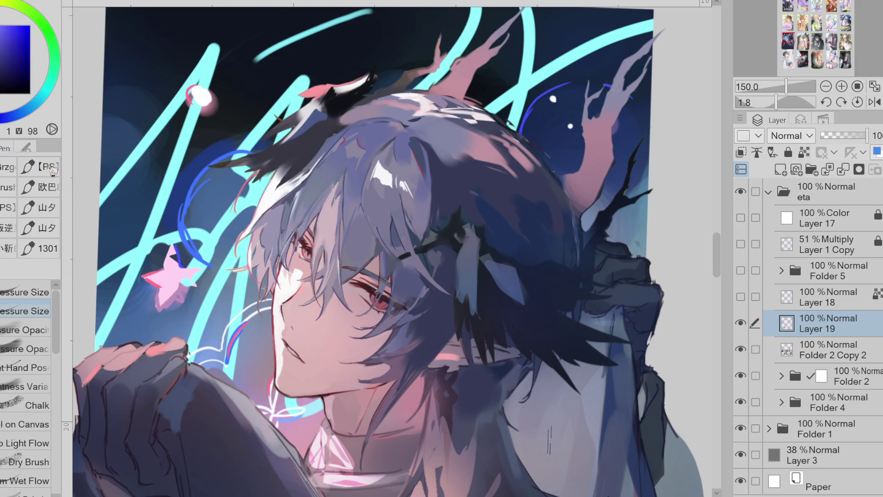
Alternate fill and pen tools with purple and magenta colours to refine strands, then zoom in on the face.
key(g)
alt+click(296, 187)
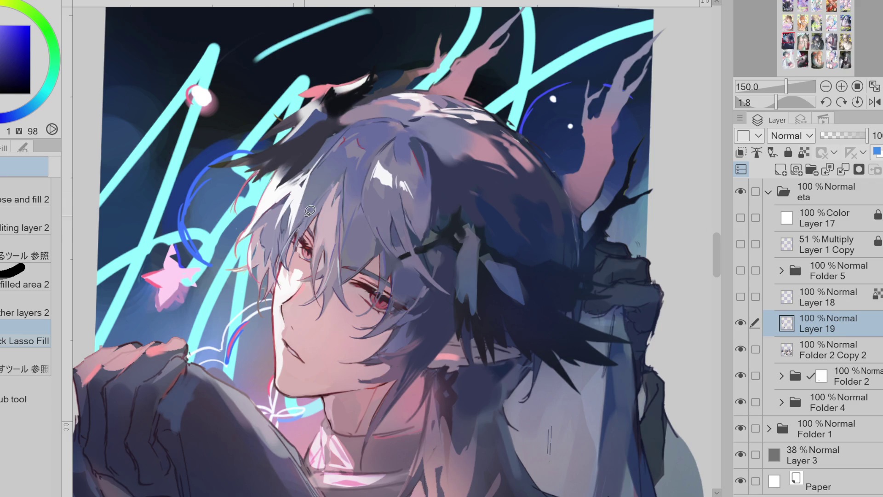
alt+click(317, 197)
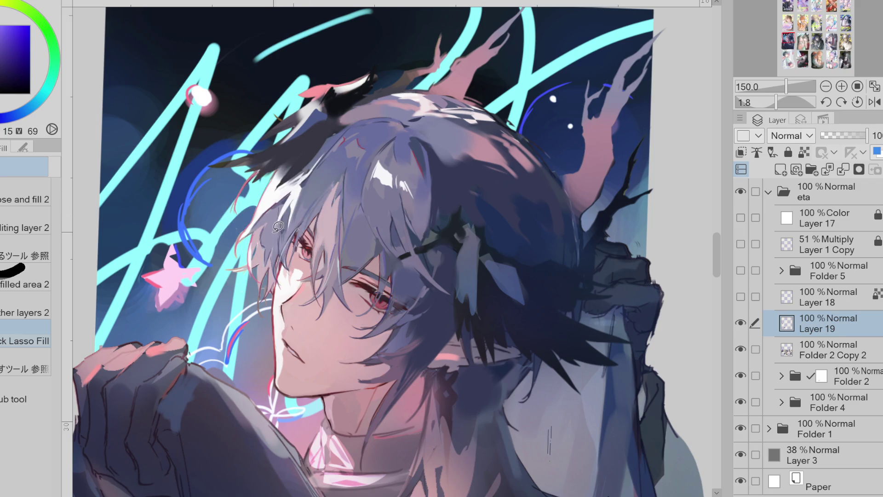
alt+click(331, 177)
key(p)
click(0, 104)
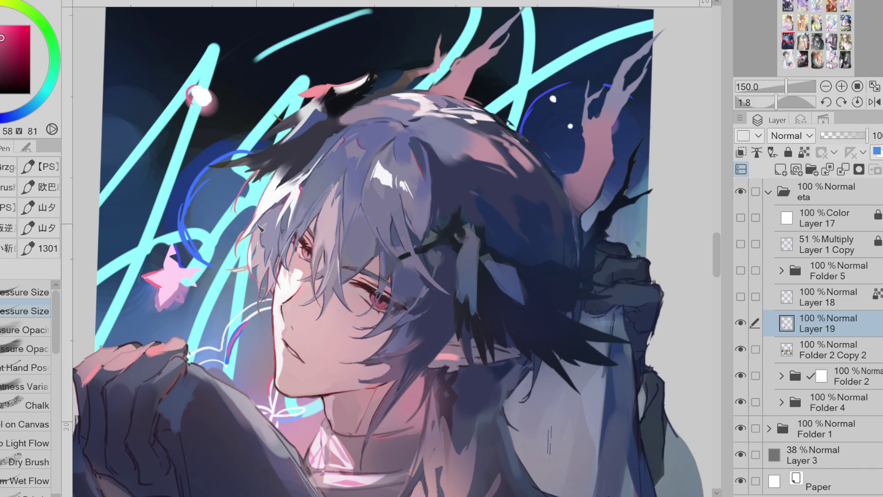
key(g)
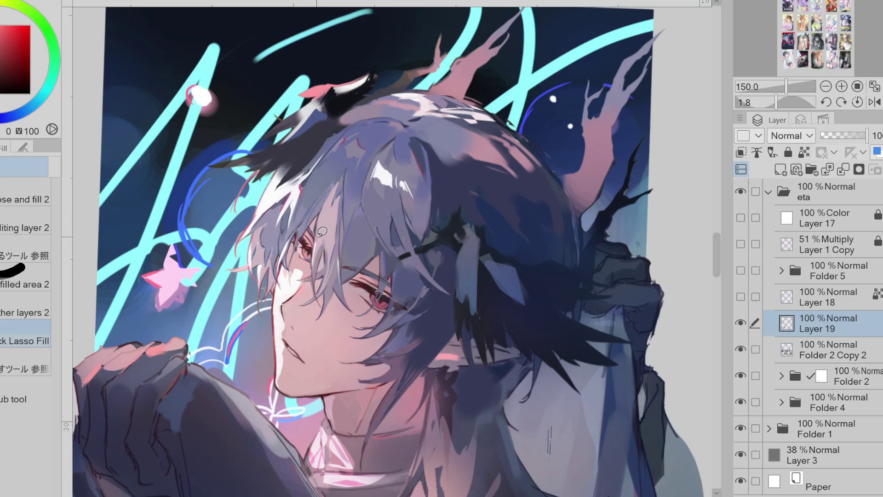
scroll(321, 236, up, 1)
key(p)
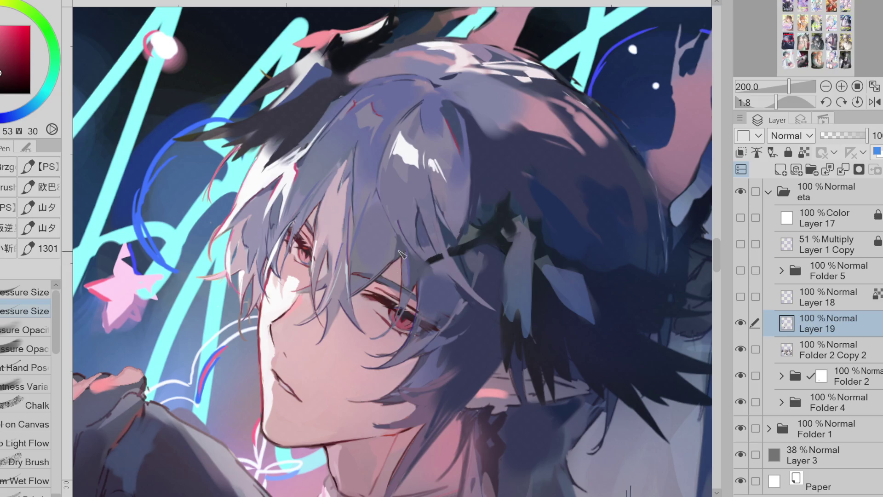
scroll(407, 234, down, 1)
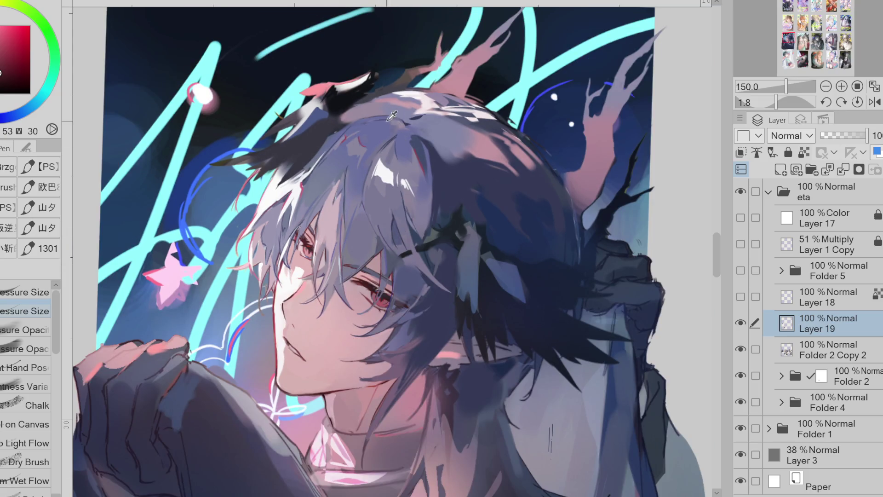
Sample muted blues, near-white, pink and blue-violet to add fine strands above the eye.
alt+click(399, 131)
alt+click(378, 128)
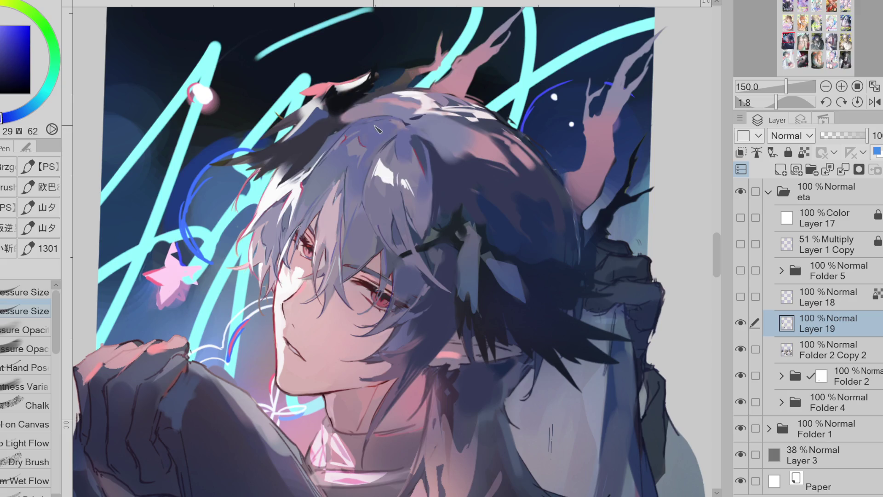
alt+click(397, 132)
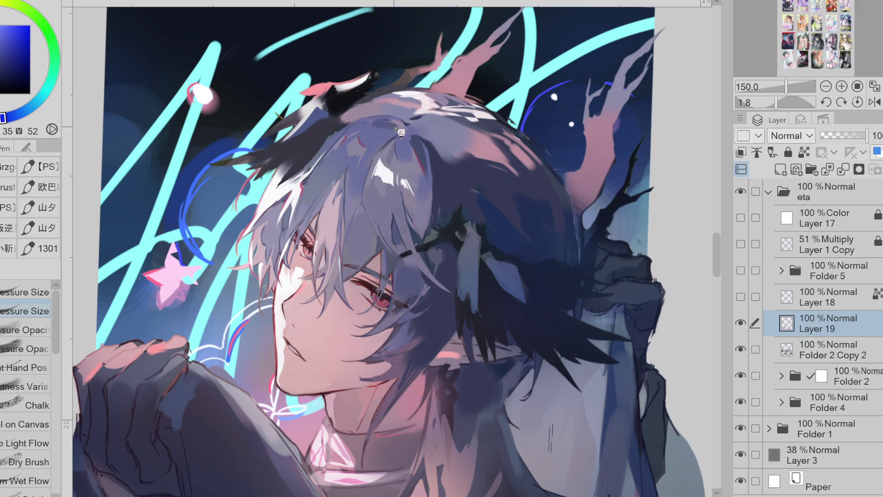
alt+click(363, 126)
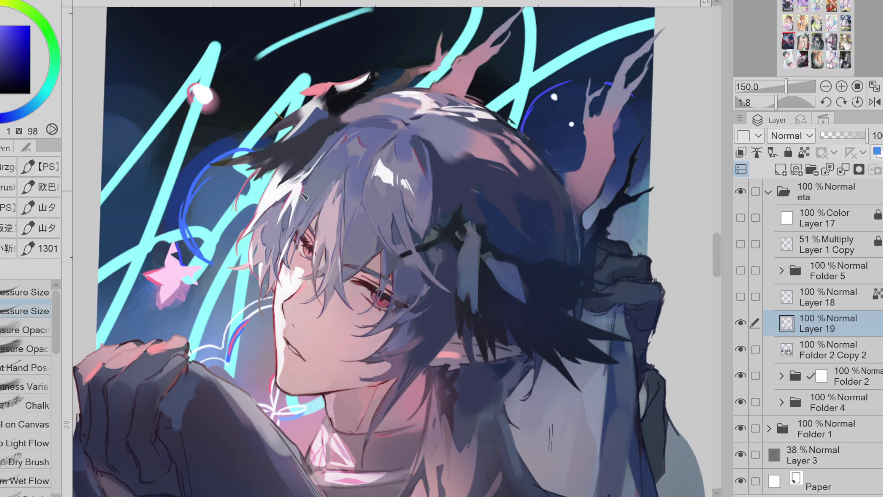
alt+click(269, 246)
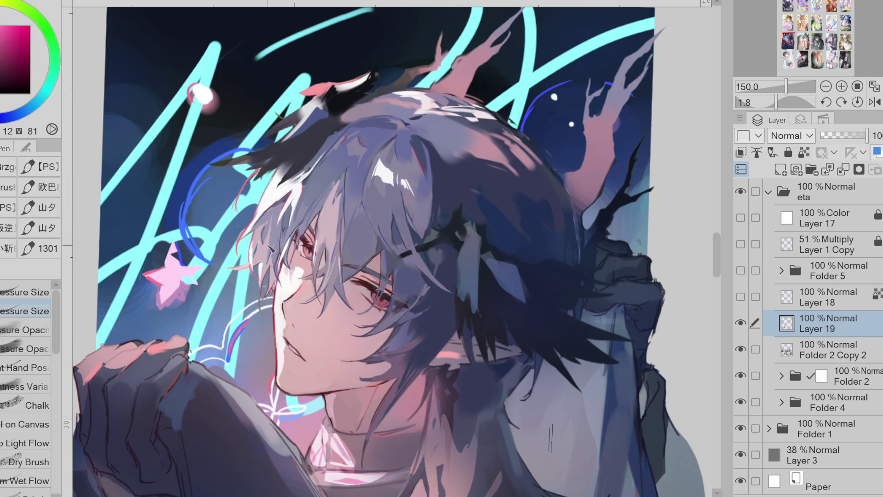
alt+click(276, 224)
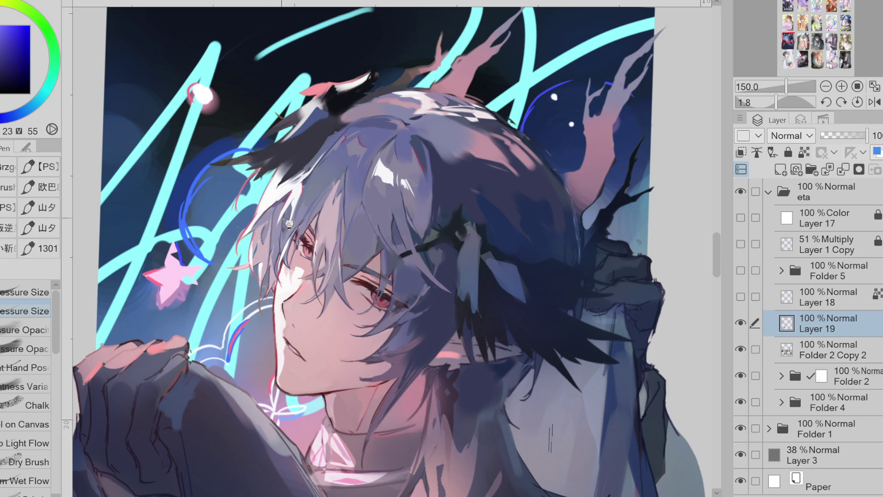
Switch to the Eraser, select Folder 2 Copy 2 and toggle its visibility to compare antler and hand.
key(e)
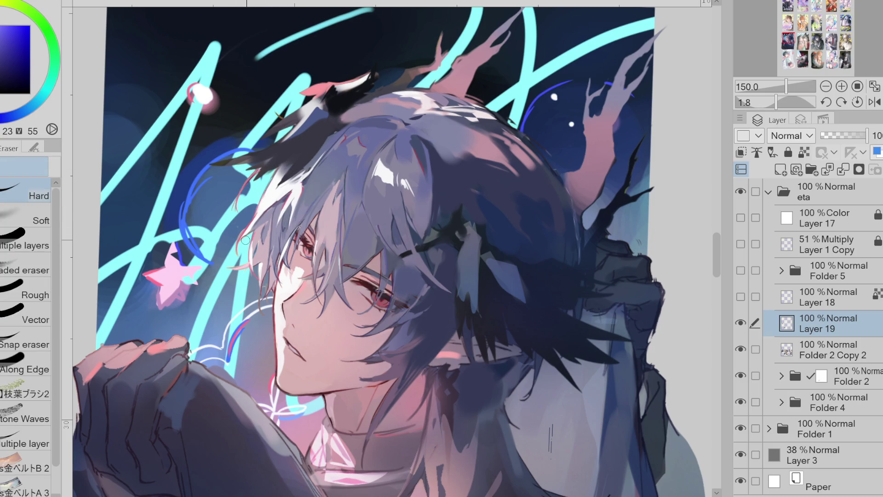
click(848, 356)
click(740, 376)
click(740, 376)
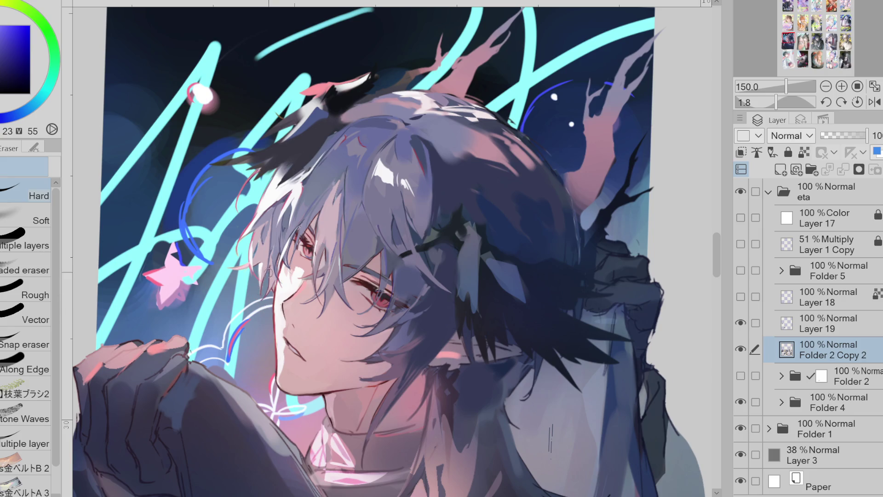
On Layer 19, pick a mauve colour and Lasso Fill a mauve block over the upper hair.
click(828, 323)
key(p)
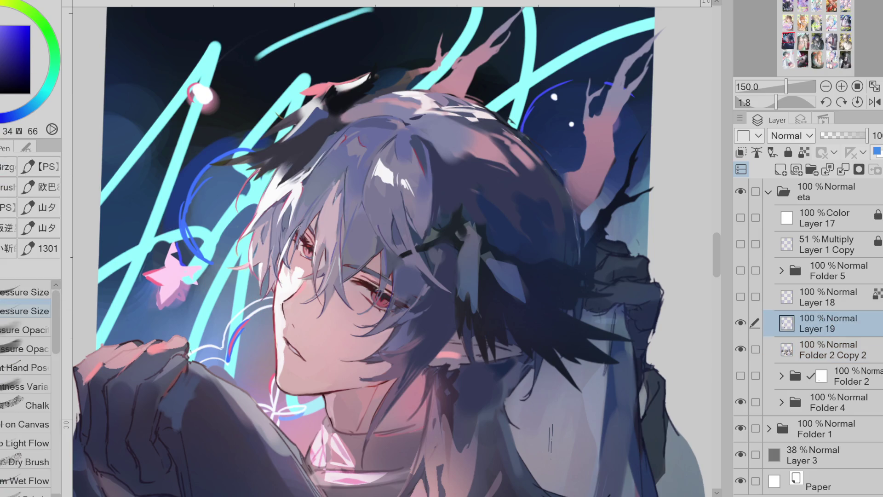
alt+click(273, 259)
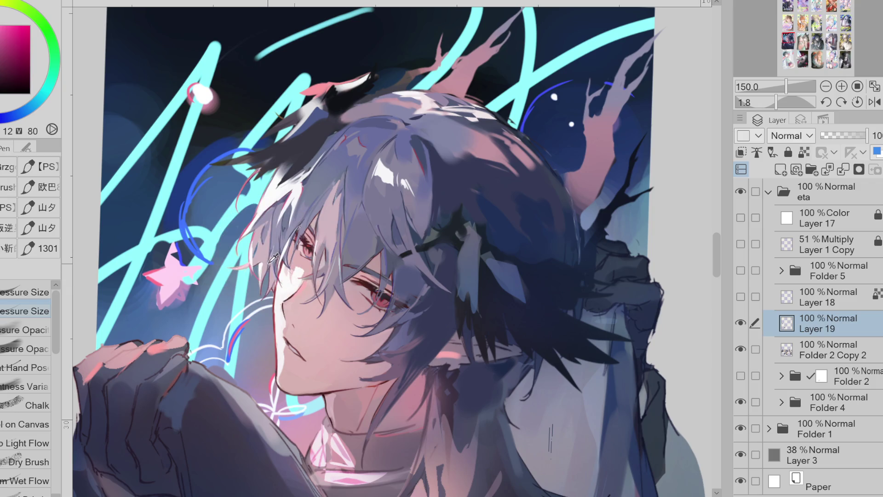
alt+click(340, 186)
key(g)
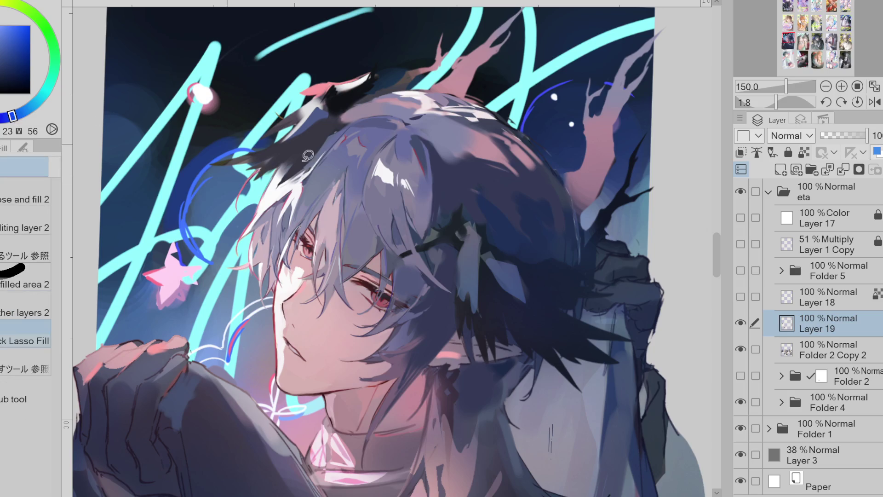
alt+click(325, 173)
mouse_move(276, 139)
mouse_down()
mouse_move(346, 207)
mouse_move(327, 195)
mouse_move(333, 224)
mouse_move(345, 197)
mouse_up()
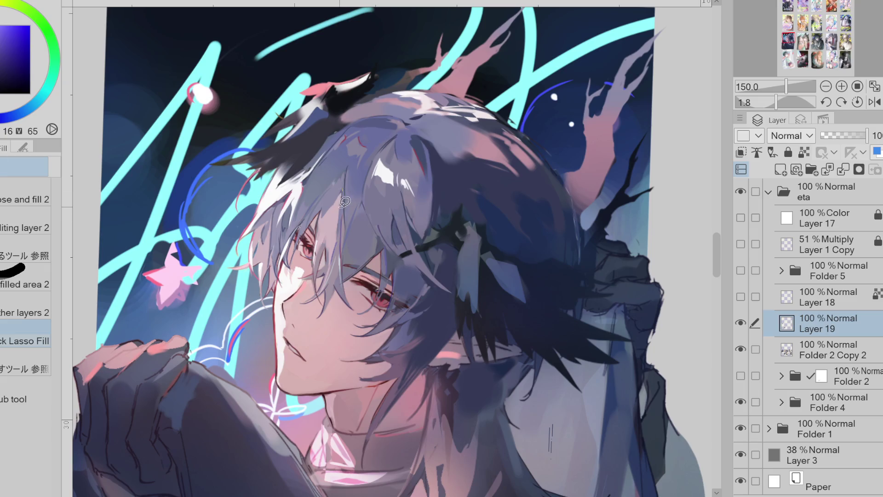
Sample nearby hair colours around the crown and eye for blending.
alt+click(283, 172)
alt+click(328, 145)
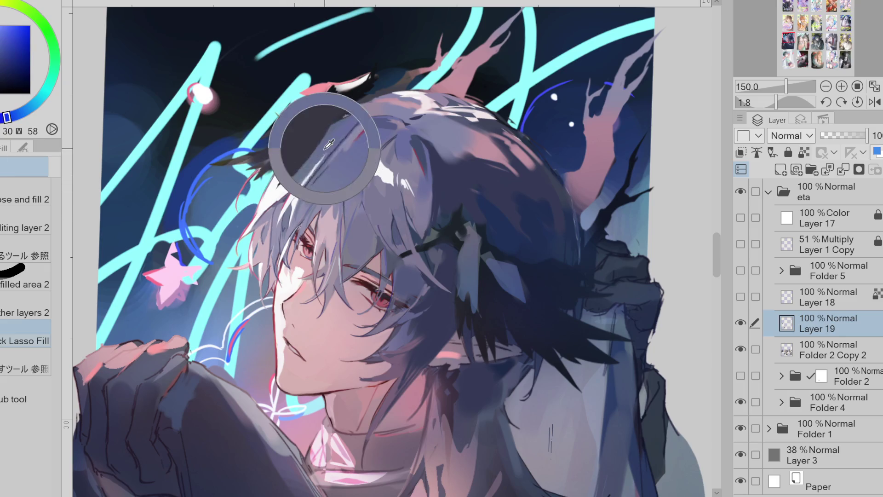
alt+click(271, 213)
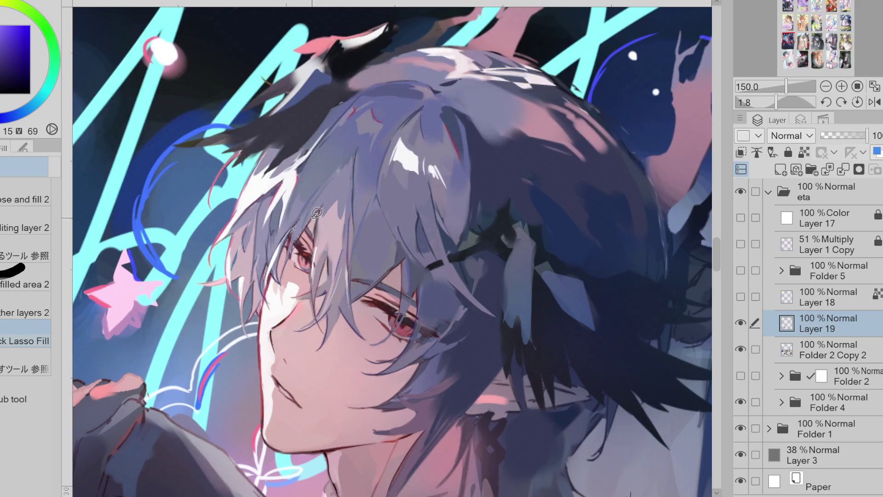
scroll(324, 220, up, 1)
Zoom toward the face, mirror the canvas and pan to centre the face for checking.
alt+click(321, 217)
key(p)
scroll(322, 217, up, 1)
scroll(322, 217, up, 1)
scroll(153, 133, down, 1)
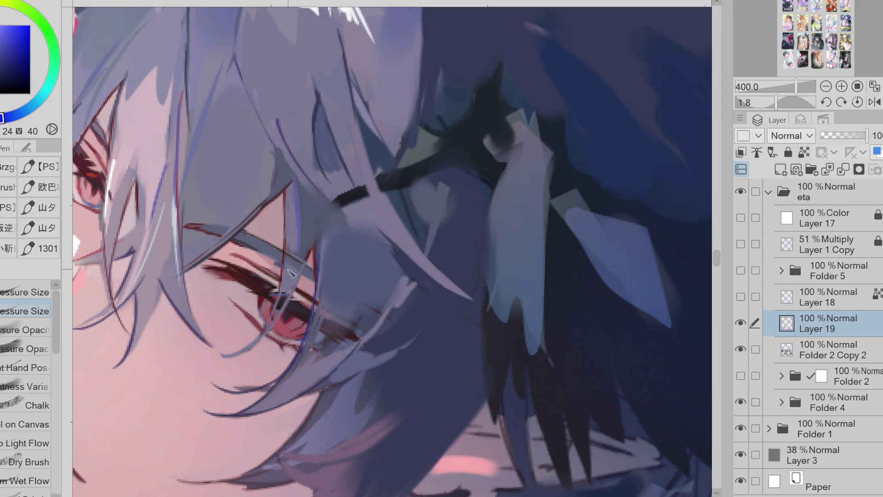
scroll(466, 348, down, 1)
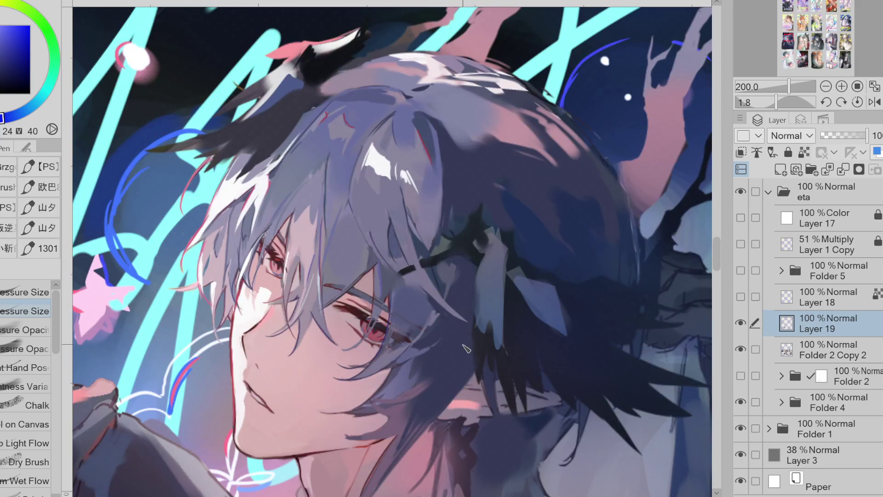
key(h)
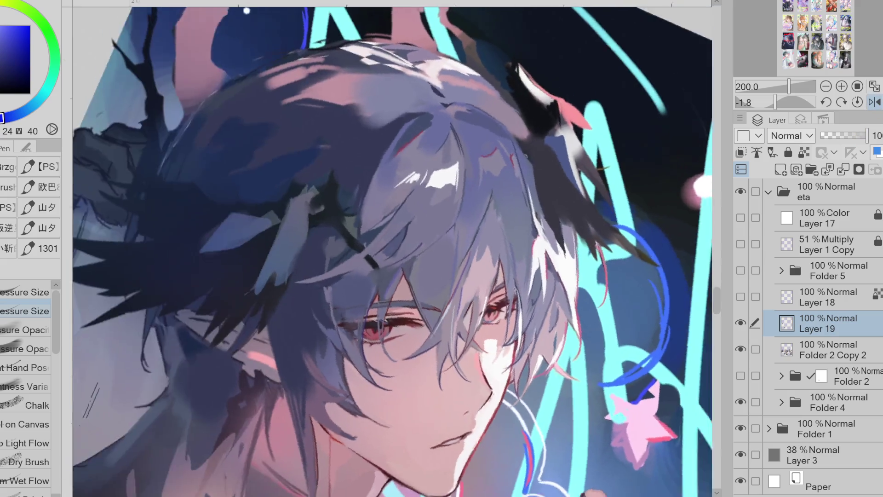
drag(466, 348, 327, 355)
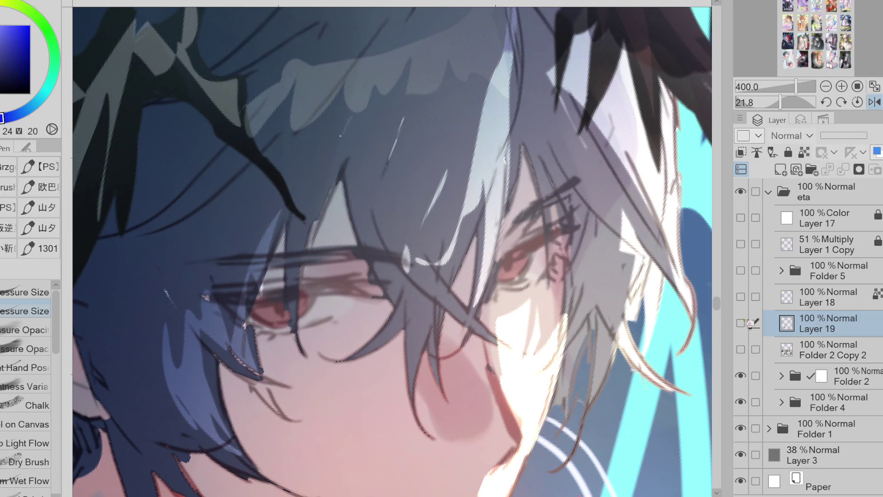
Show Layer 19 at 50% opacity, paint dark strands above the right eye, then restore 100% opacity.
click(740, 324)
drag(868, 135, 845, 136)
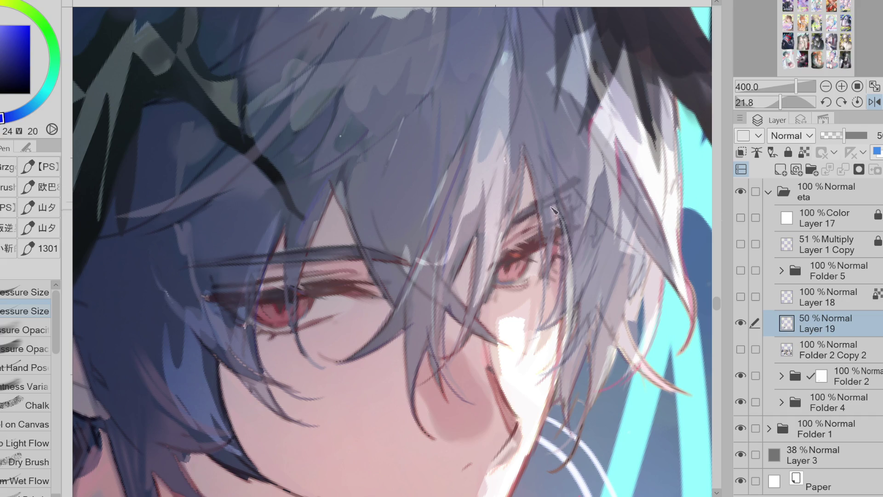
mouse_move(537, 204)
mouse_down()
mouse_move(576, 185)
mouse_move(577, 193)
mouse_up()
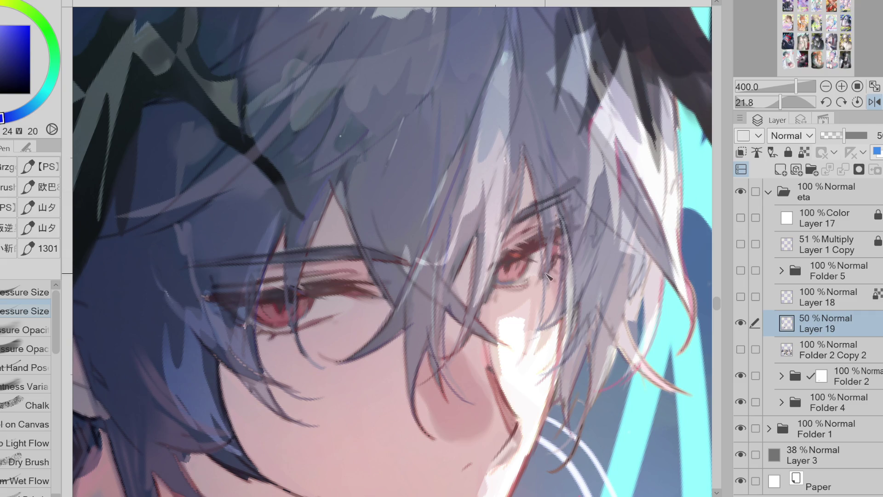
drag(560, 225, 586, 232)
drag(845, 136, 859, 138)
Toggle Folder 2 Copy 2 to compare, sample dark hair colours and paint a thin strand over the eye.
click(740, 349)
click(741, 349)
alt+click(542, 210)
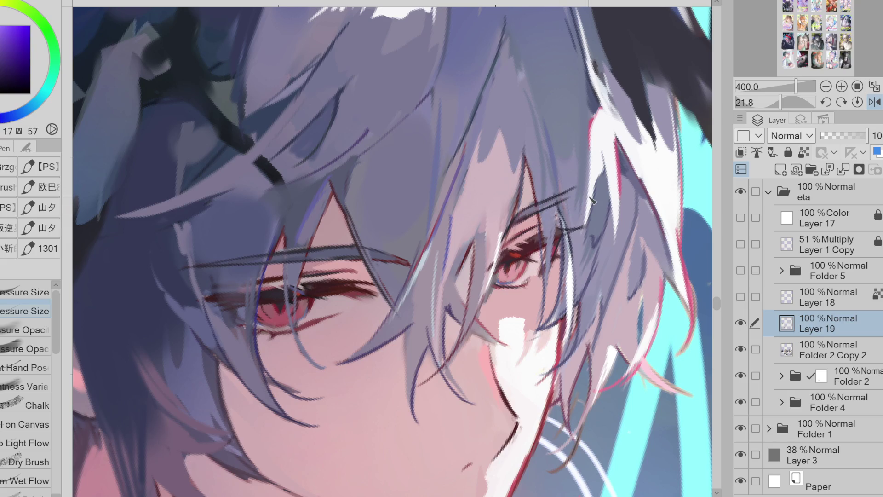
alt+click(552, 199)
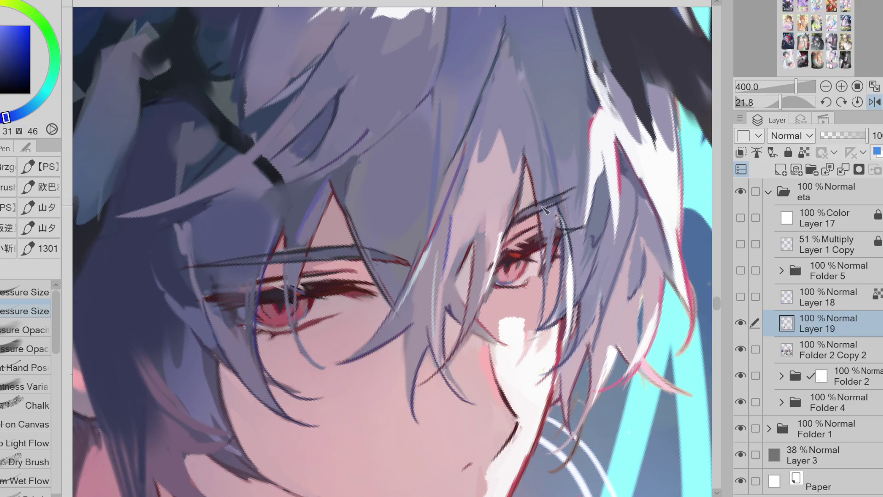
alt+click(292, 242)
alt+click(253, 255)
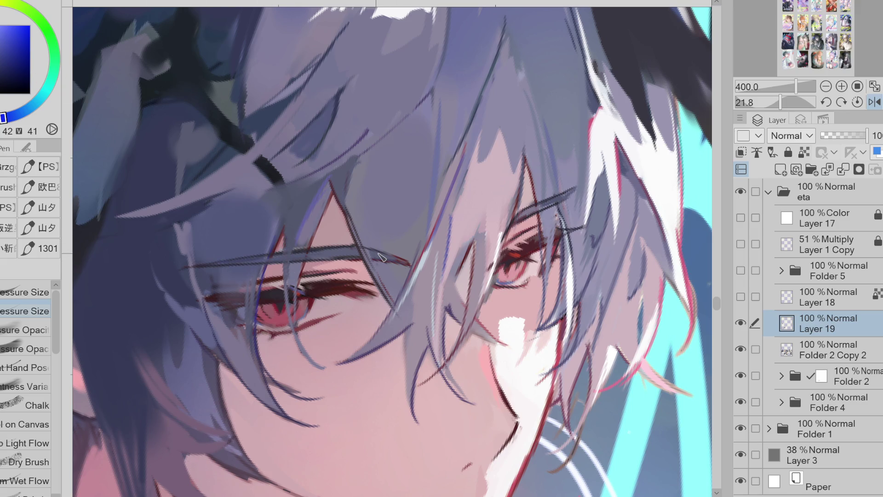
alt+click(296, 329)
drag(285, 248, 297, 319)
scroll(291, 335, down, 2)
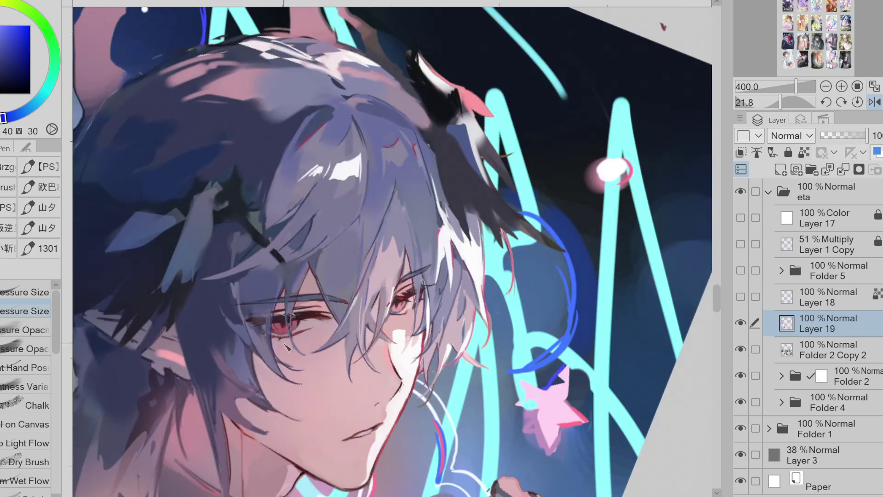
Sample face tones, unflip and straighten the canvas, shrink the brush and place a small dark mark beside the nose.
alt+click(341, 274)
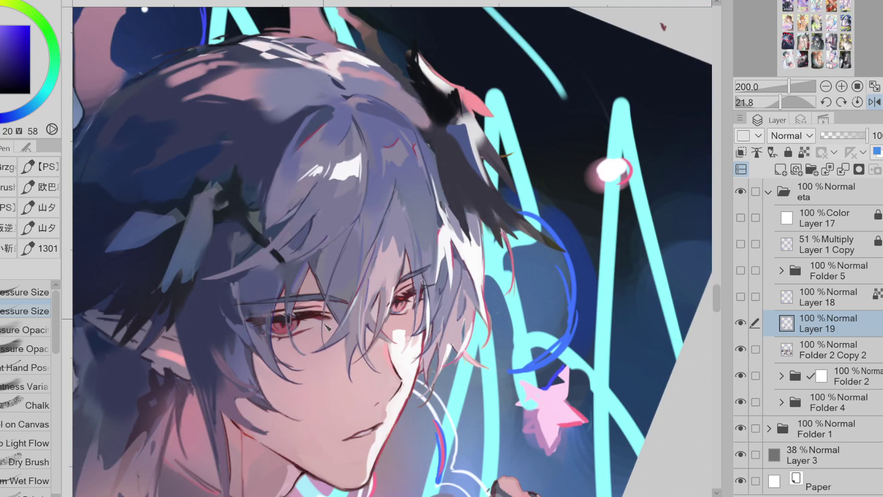
alt+click(333, 336)
alt+click(338, 300)
alt+click(338, 299)
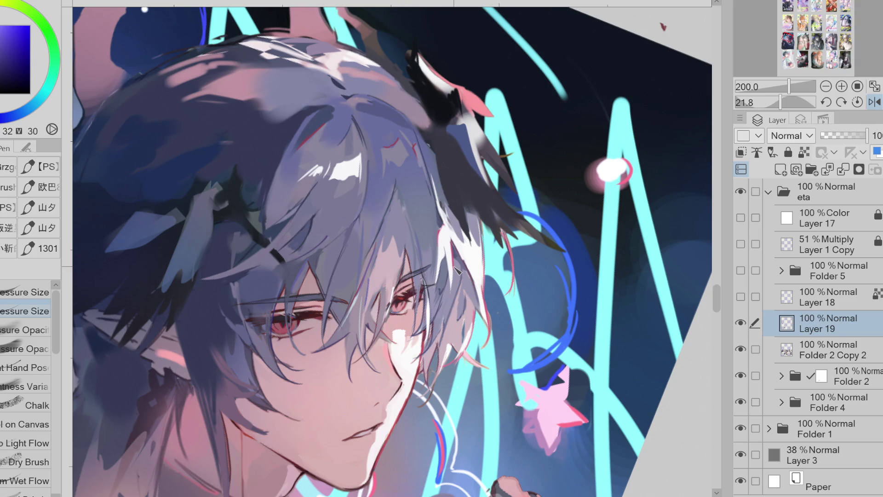
key(h)
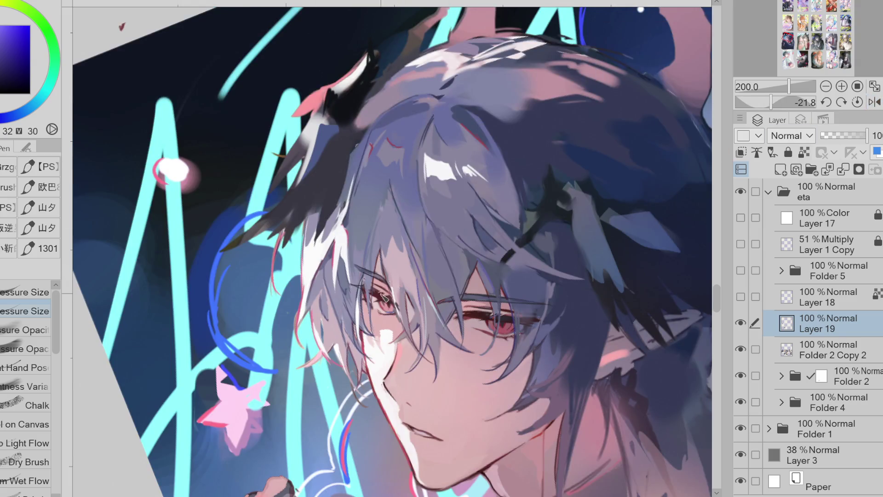
scroll(367, 317, up, 2)
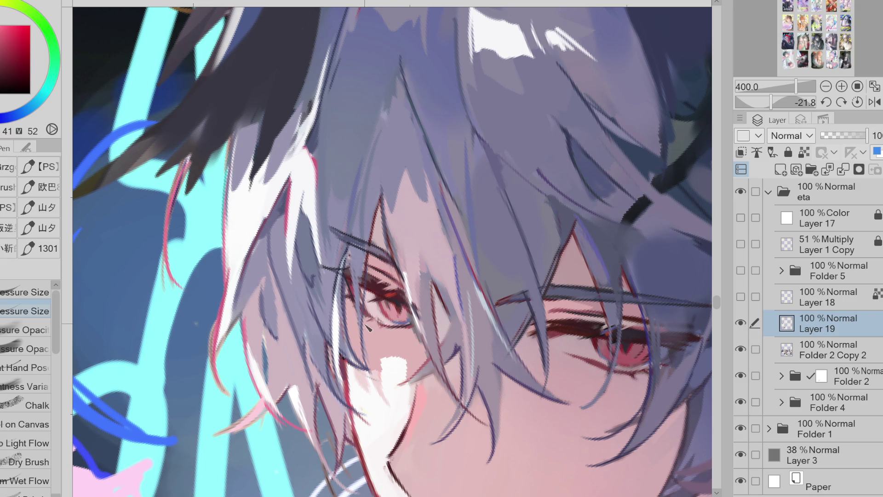
scroll(322, 357, down, 2)
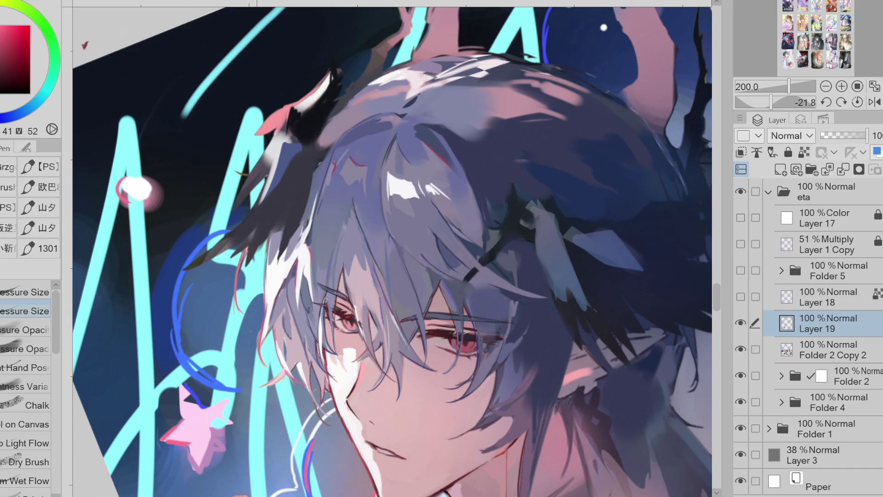
key(at)
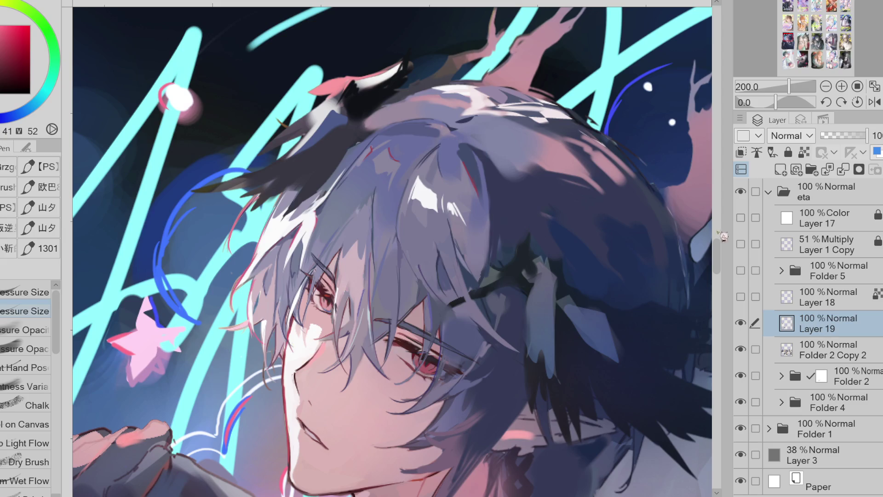
drag(720, 235, 721, 261)
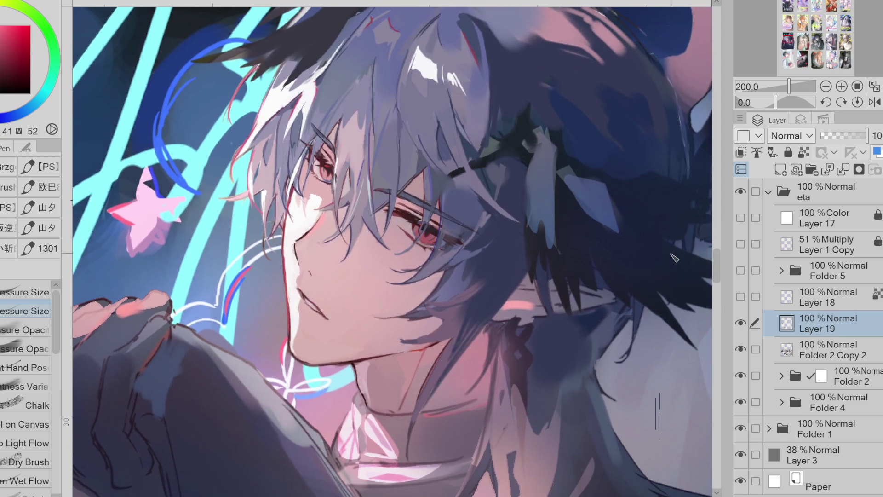
drag(299, 288, 297, 286)
click(304, 285)
scroll(312, 309, down, 1)
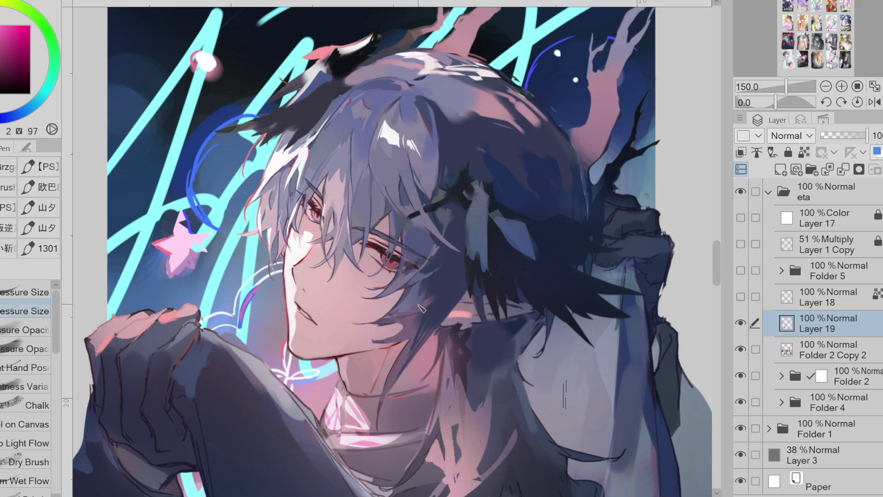
Repaint the skin around the mouth lighter and draw a darker mouth line, hiding Layer 19 briefly to compare.
alt+click(313, 351)
alt+click(318, 335)
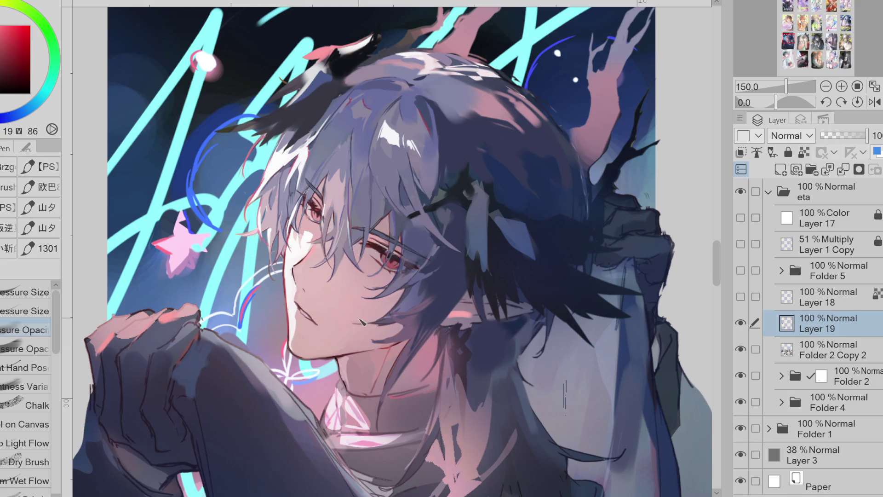
drag(329, 304, 319, 345)
drag(298, 310, 319, 321)
click(742, 325)
key(g)
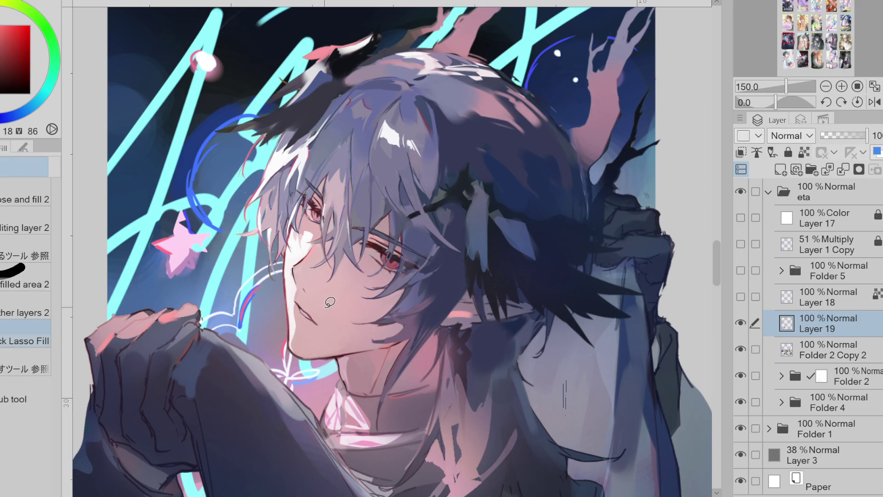
Mirror and tilt the view to check the mouth, sample skin tones there, then reset the view.
click(872, 102)
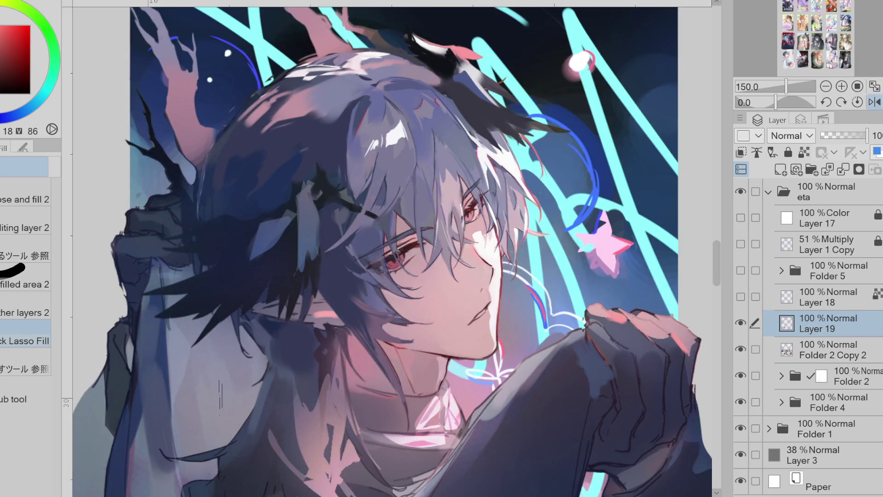
drag(442, 352, 260, 468)
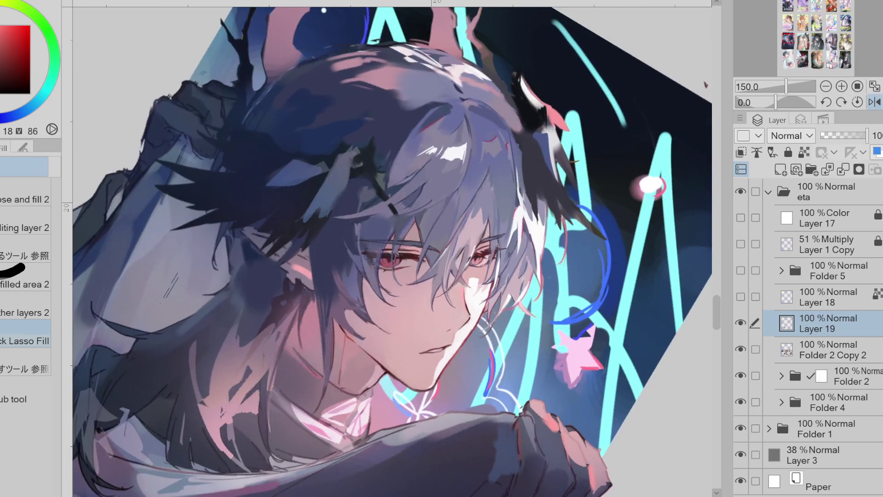
alt+click(449, 344)
alt+click(451, 347)
alt+click(461, 331)
alt+click(465, 329)
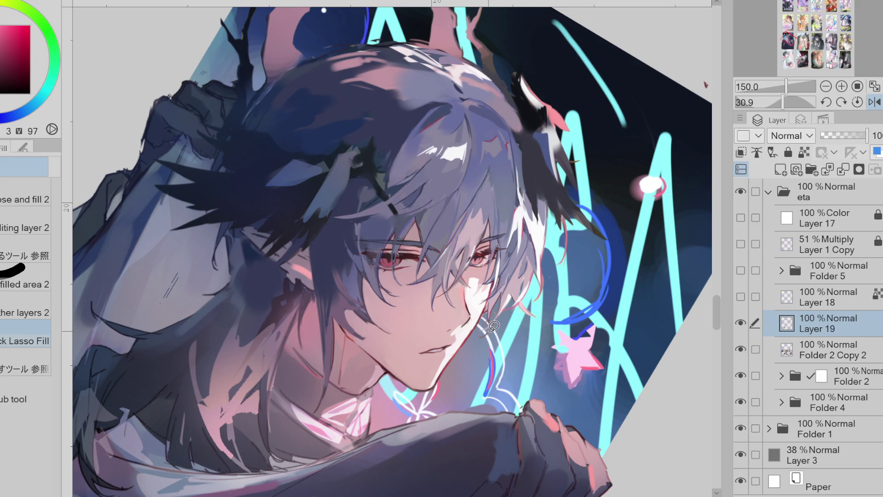
click(875, 101)
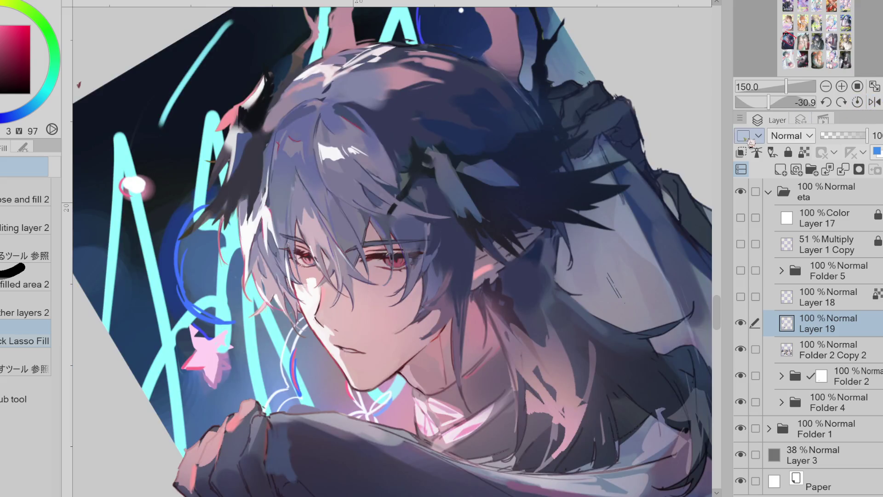
key(ctrl+@)
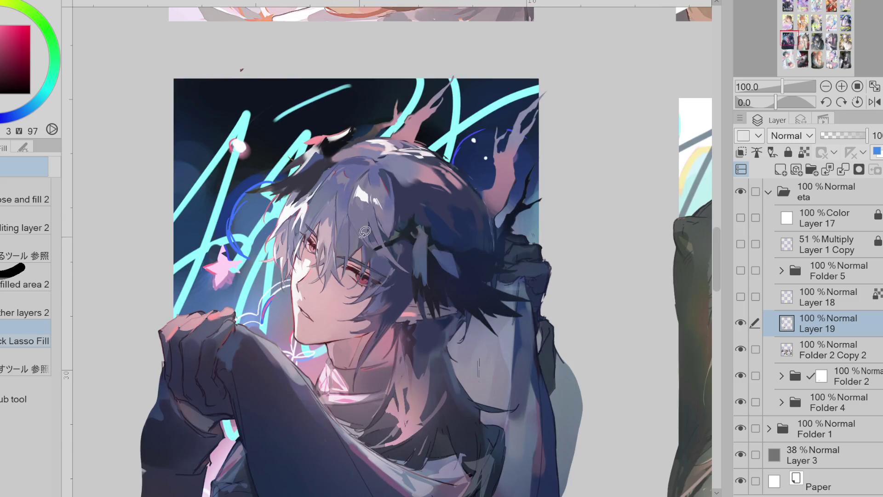
scroll(361, 233, down, 3)
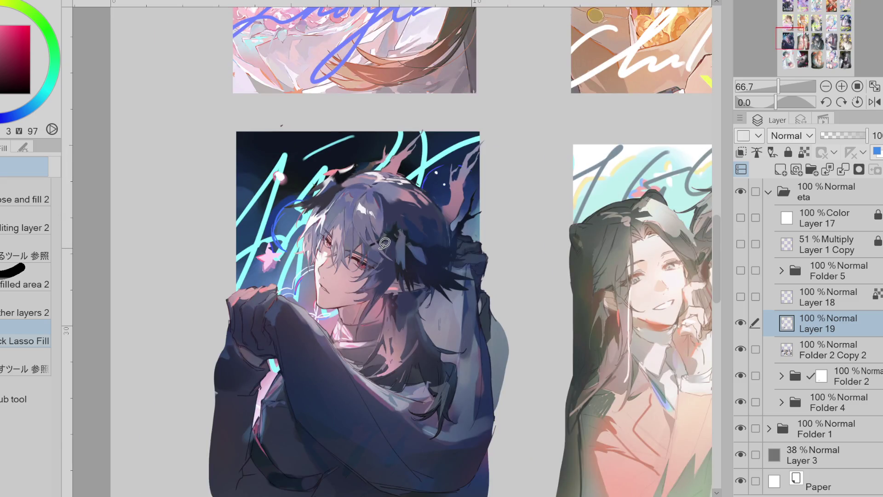
scroll(384, 244, up, 1)
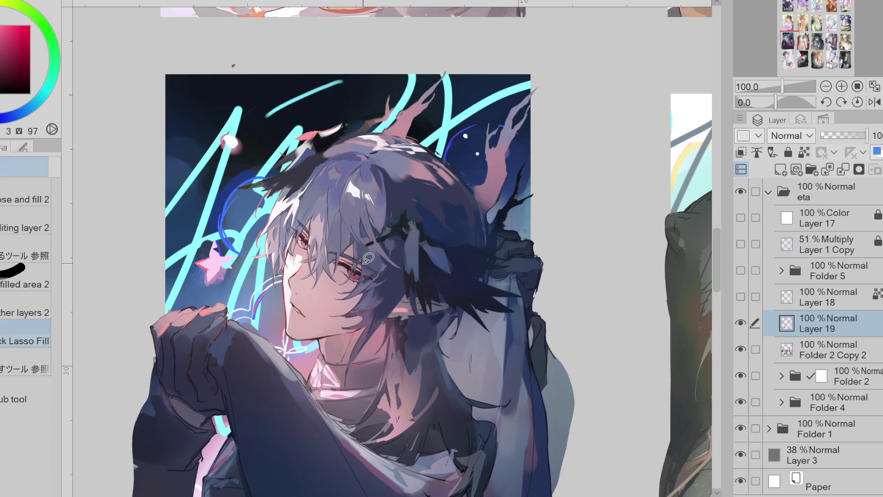
scroll(333, 236, up, 2)
key(w)
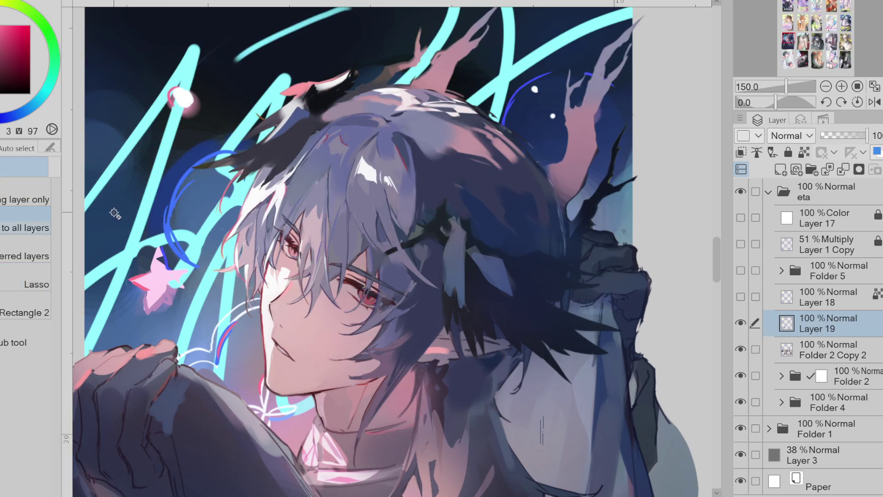
Auto-select the upper eye area and airbrush inside it with colours sampled from the eye, then deselect.
click(288, 250)
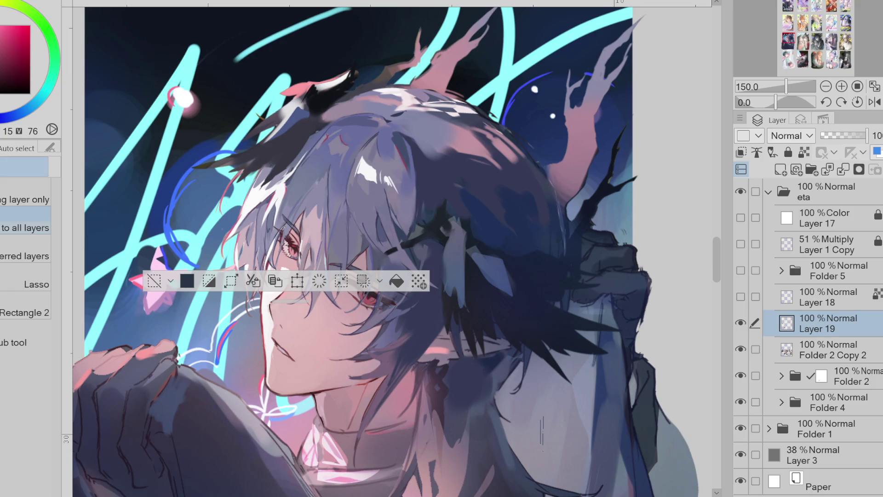
key(b)
key(ctrl+d)
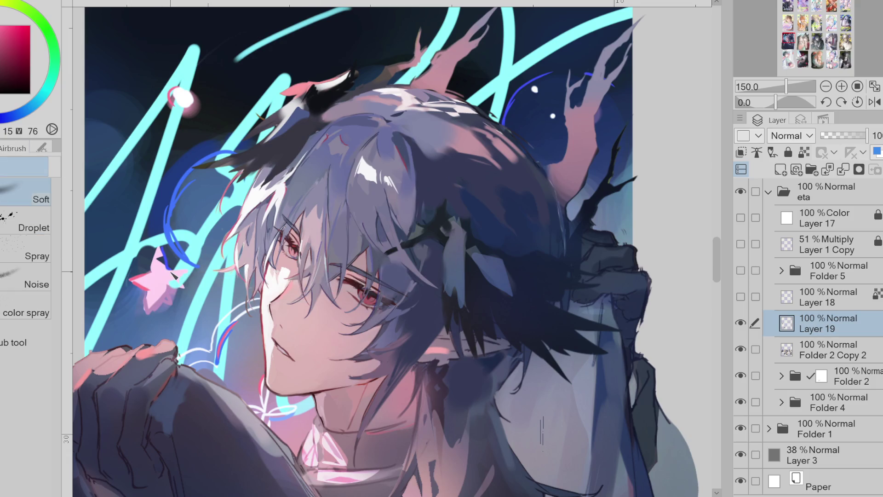
scroll(284, 248, up, 1)
key(w)
click(353, 270)
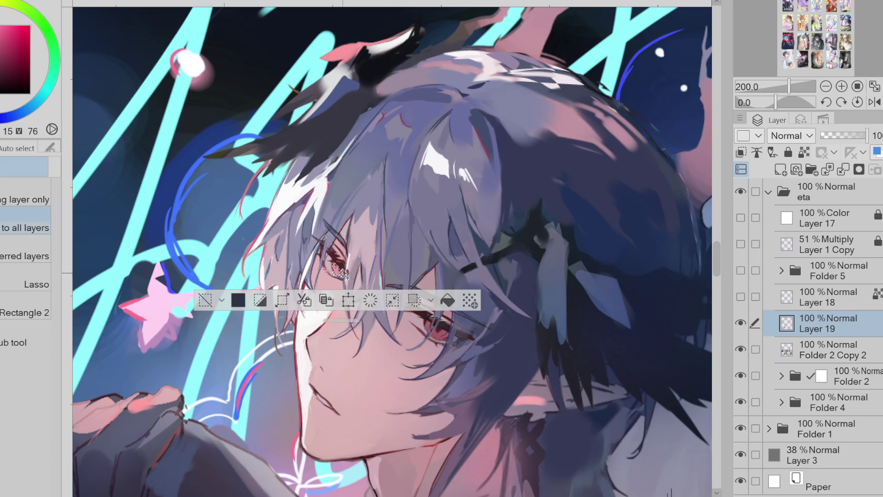
alt+click(441, 336)
key(b)
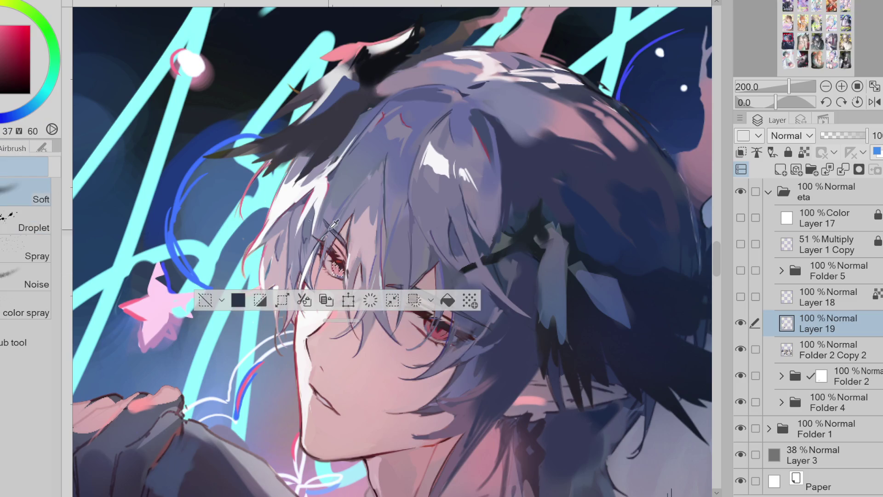
alt+click(414, 263)
click(202, 300)
Refine the eye with a pressure-sized pen using several colours sampled from around it.
alt+click(327, 268)
key(p)
alt+click(328, 267)
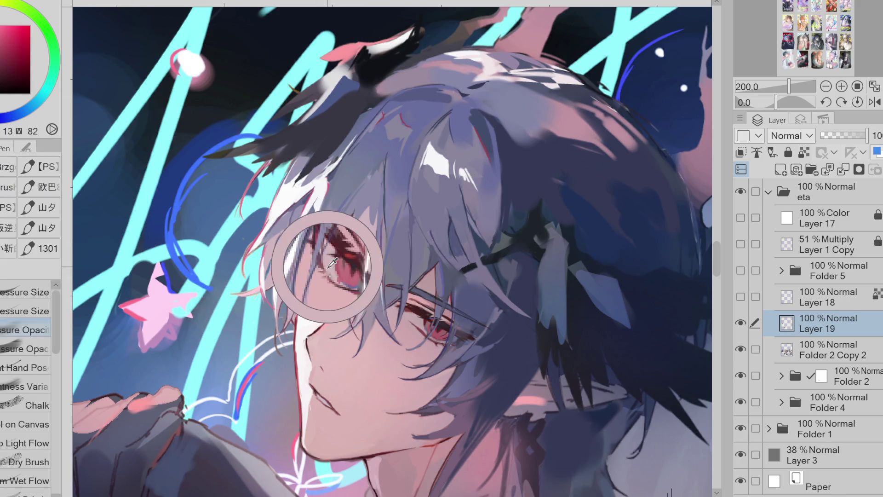
click(28, 311)
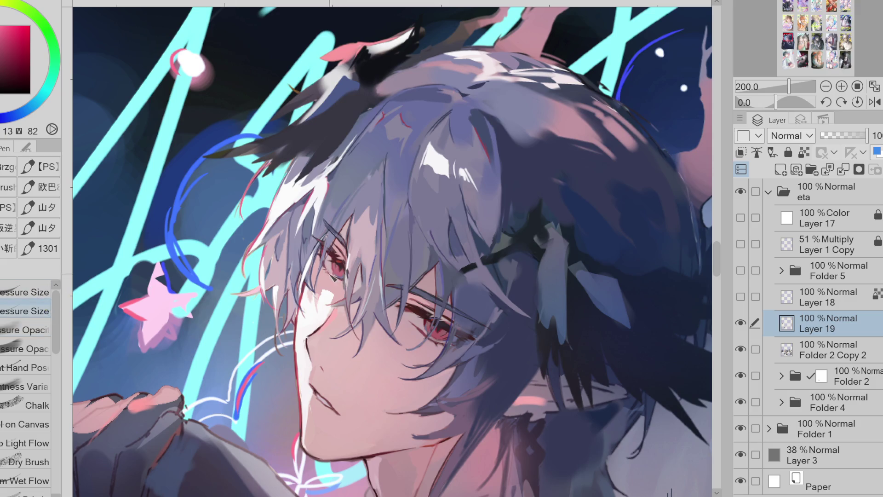
alt+click(343, 270)
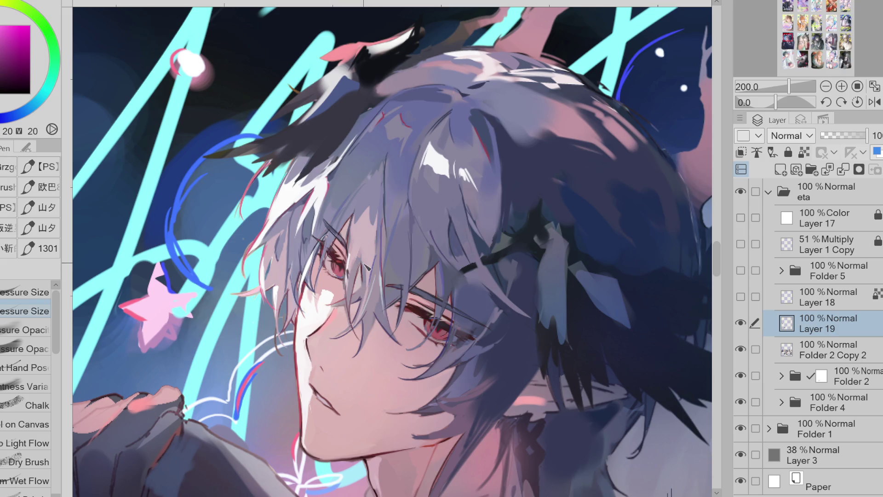
alt+click(428, 302)
alt+click(426, 281)
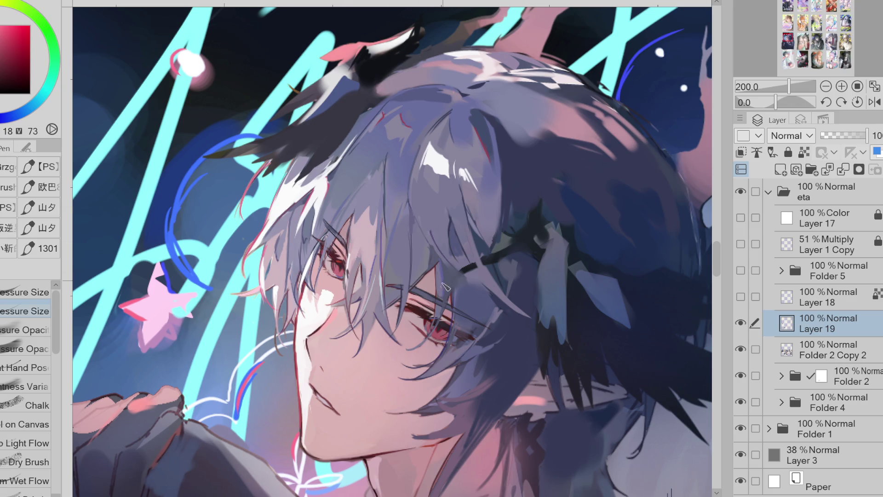
alt+click(341, 279)
alt+click(425, 333)
Lasso-fill a small light patch beside the eye with a near-white sampled skin colour.
key(g)
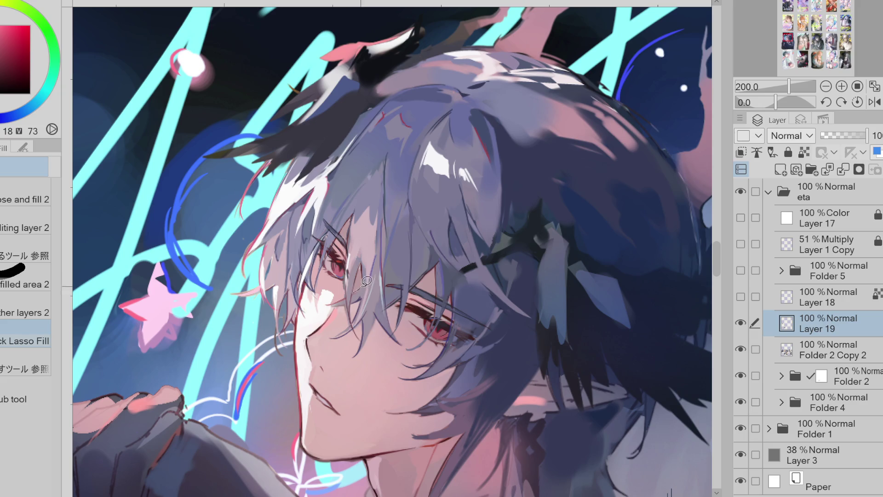
alt+click(343, 270)
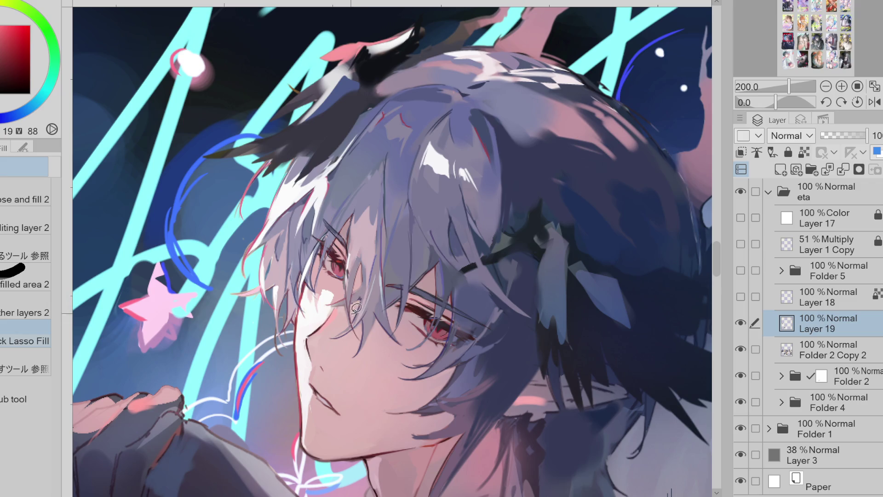
alt+click(331, 309)
drag(324, 313, 309, 340)
scroll(308, 339, down, 1)
scroll(308, 338, down, 1)
scroll(334, 253, up, 1)
Sample hair colours—blues, purples, magenta and dark reds—while painting strands with the pen.
alt+click(322, 280)
scroll(371, 266, down, 1)
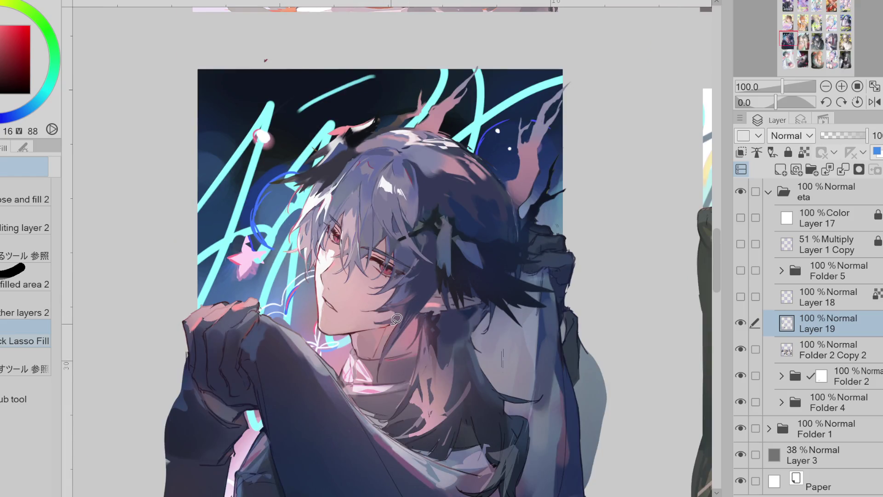
scroll(402, 461, right, 5)
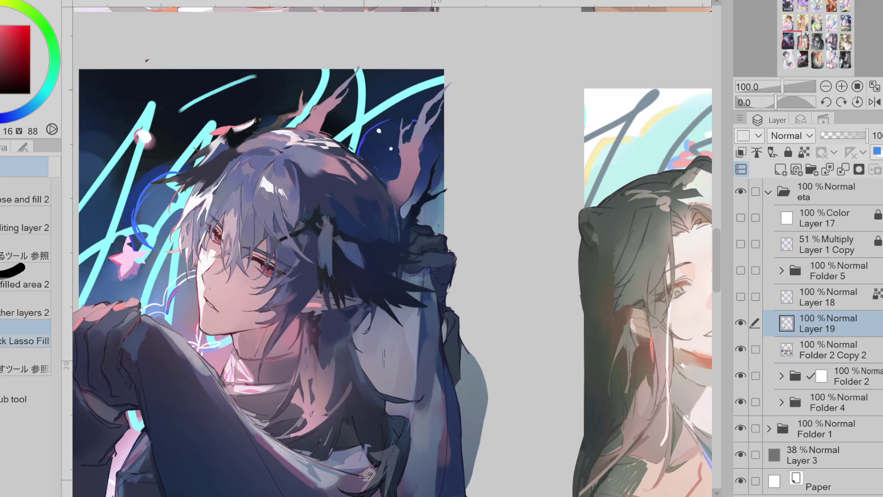
alt+click(300, 177)
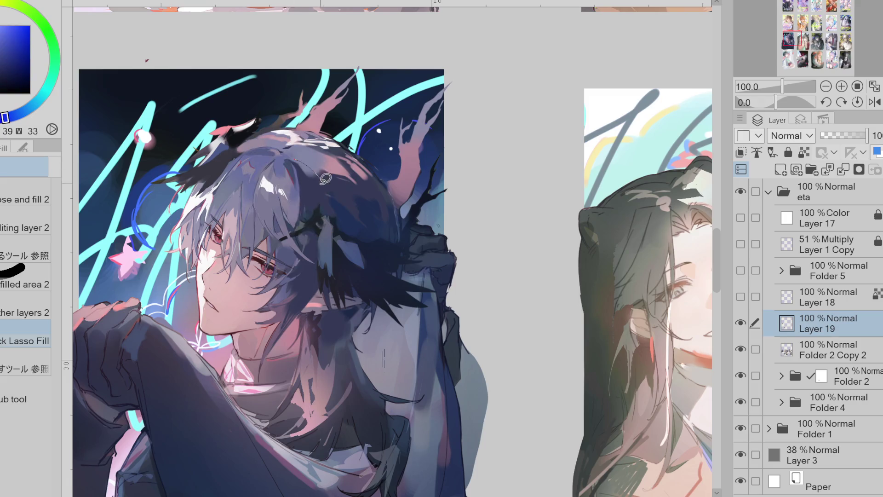
alt+click(321, 172)
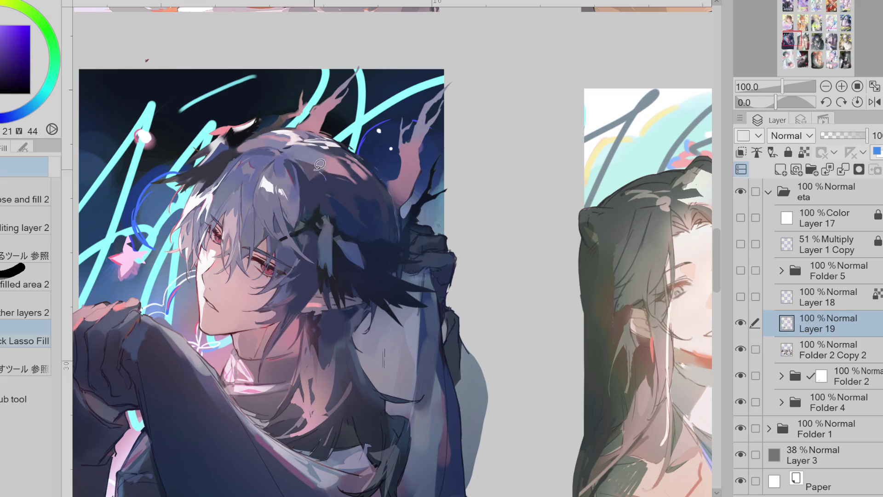
alt+click(304, 178)
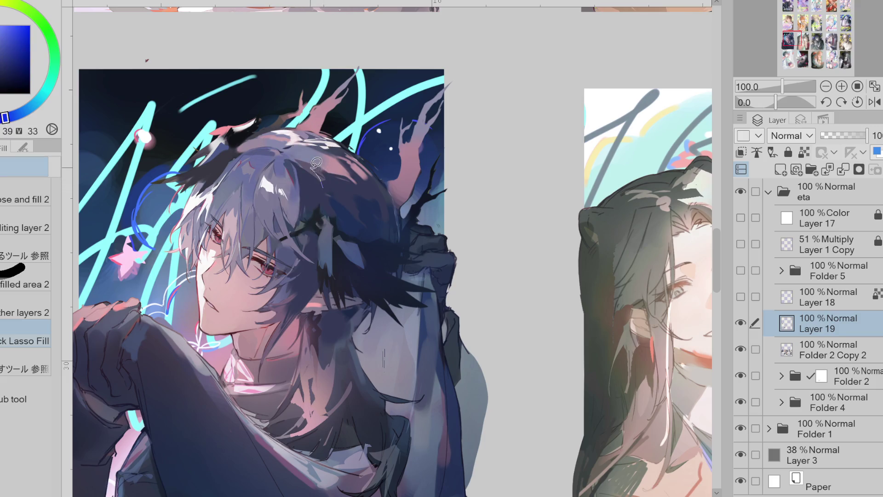
key(p)
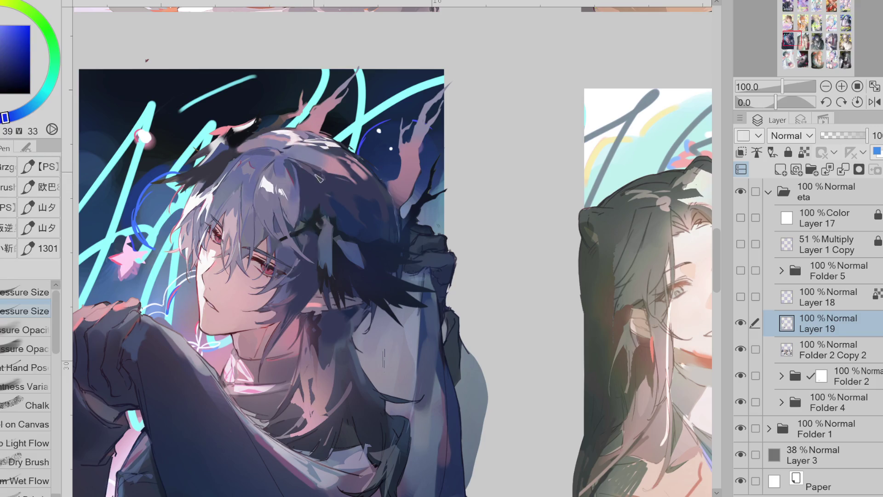
alt+click(303, 153)
alt+click(314, 138)
alt+click(311, 152)
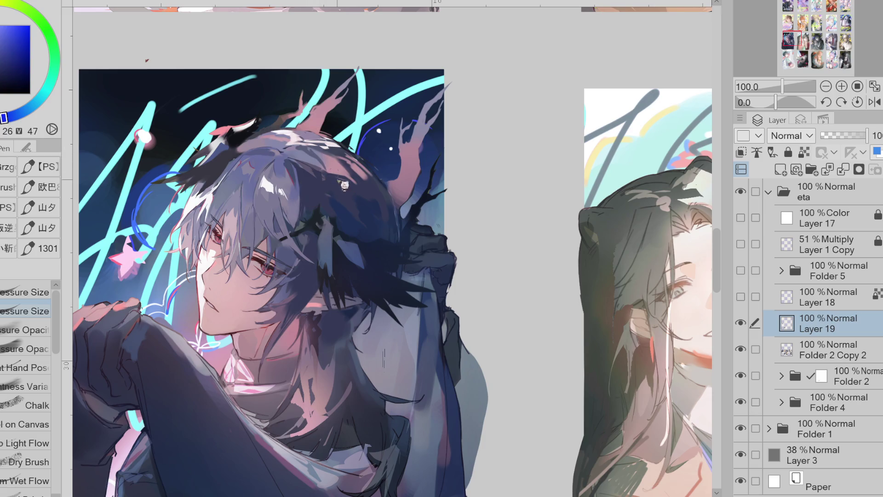
alt+click(329, 167)
alt+click(343, 188)
alt+click(355, 182)
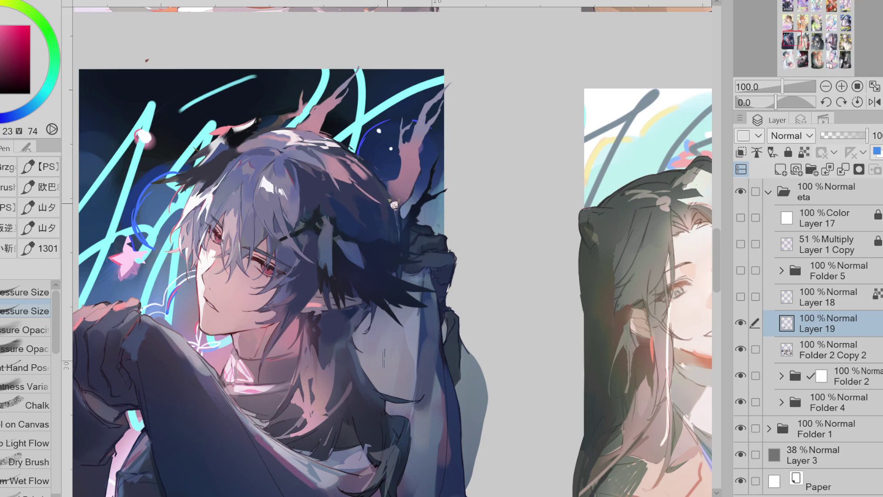
Keep sampling darker blues, greyish purple and reddish tones from the hair, ending on a dark blue.
alt+click(297, 175)
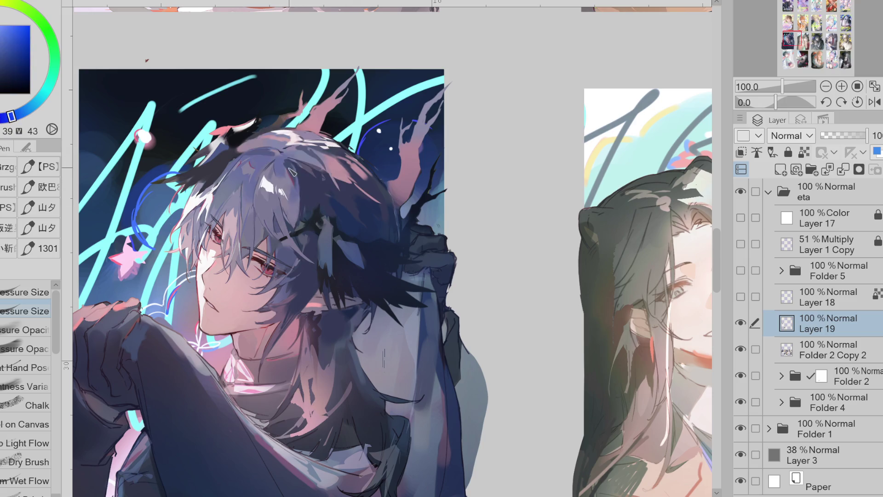
alt+click(263, 151)
alt+click(246, 153)
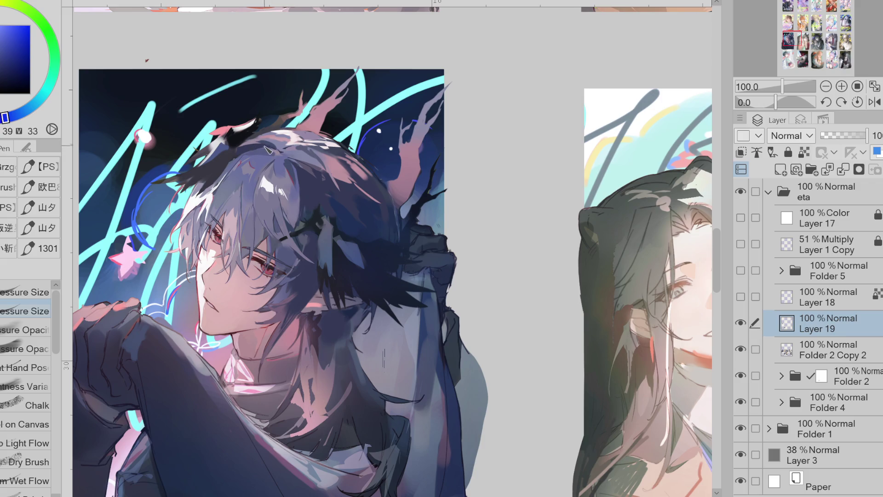
alt+click(249, 151)
alt+click(285, 149)
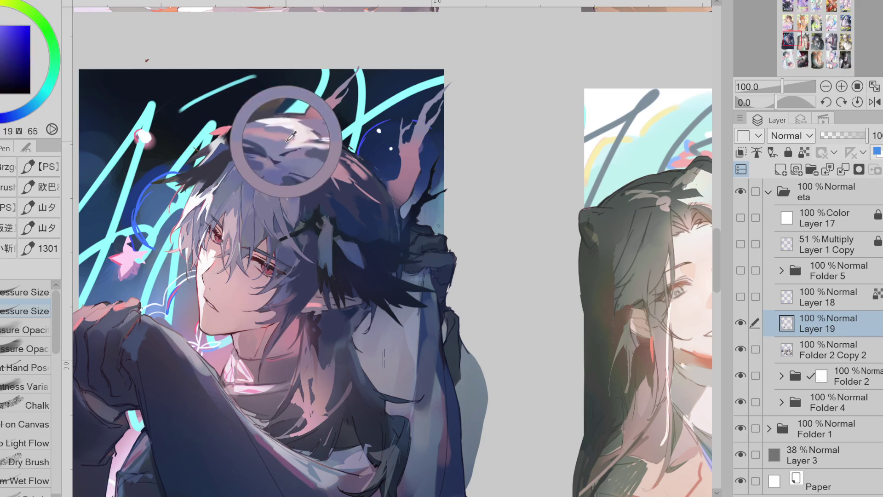
alt+click(296, 134)
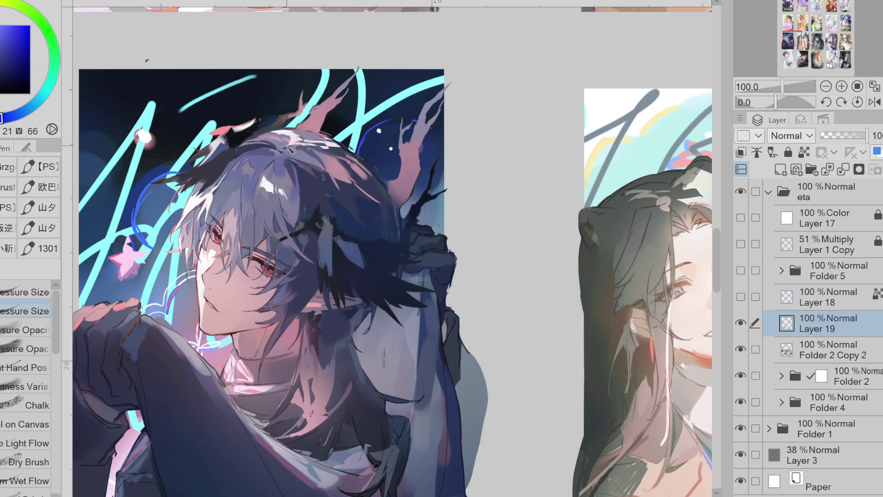
alt+click(287, 136)
alt+click(302, 134)
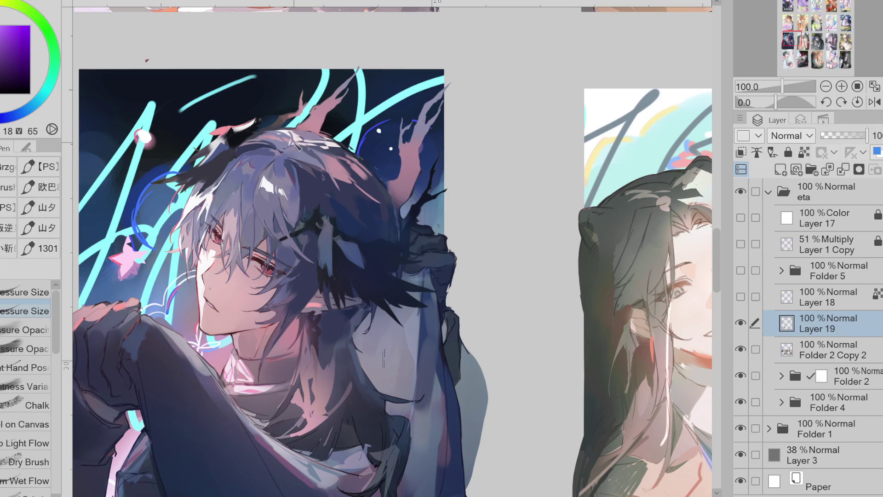
alt+click(301, 146)
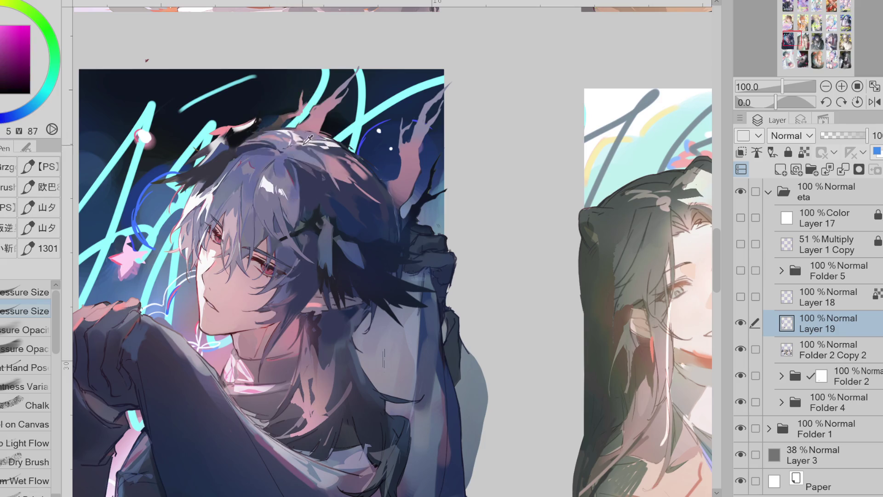
alt+click(303, 148)
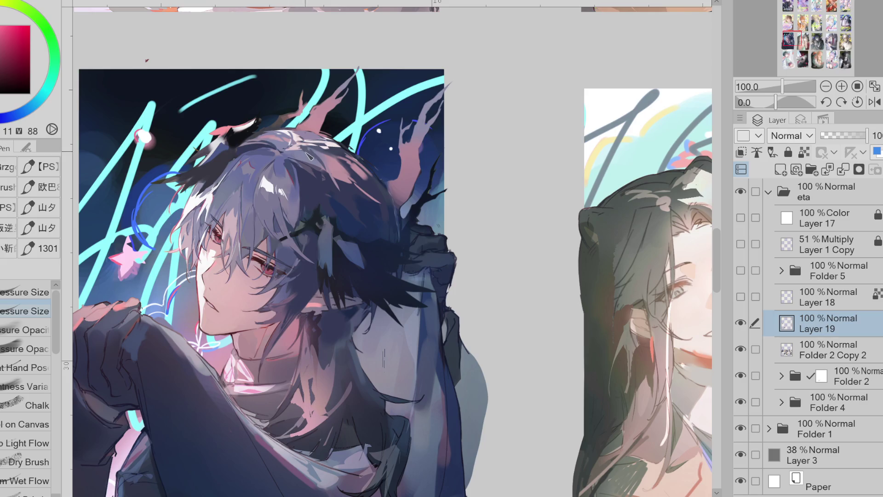
alt+click(305, 152)
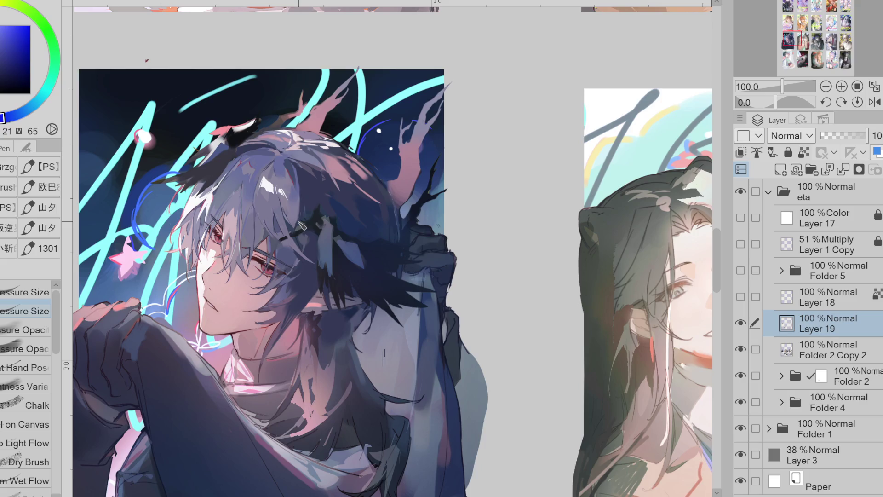
scroll(323, 230, down, 2)
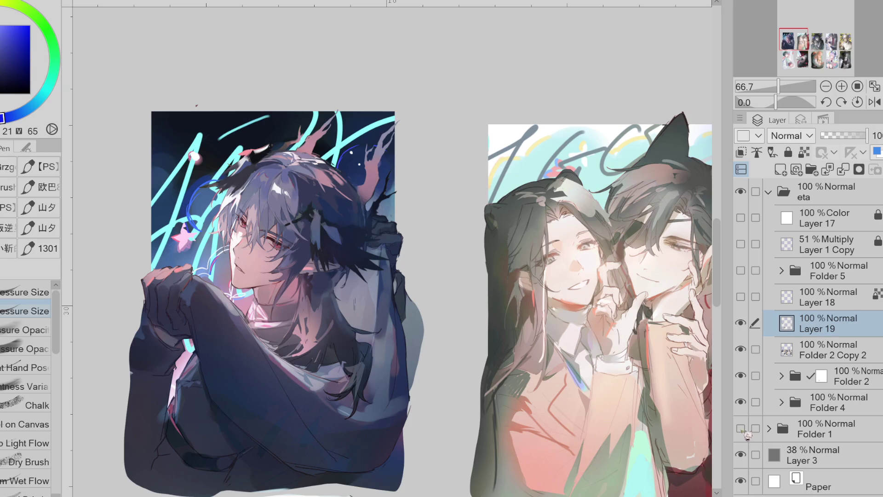
Hide the Folder 4 backgrounds and add Folder 2 Copy 2 to the layer selection.
click(740, 402)
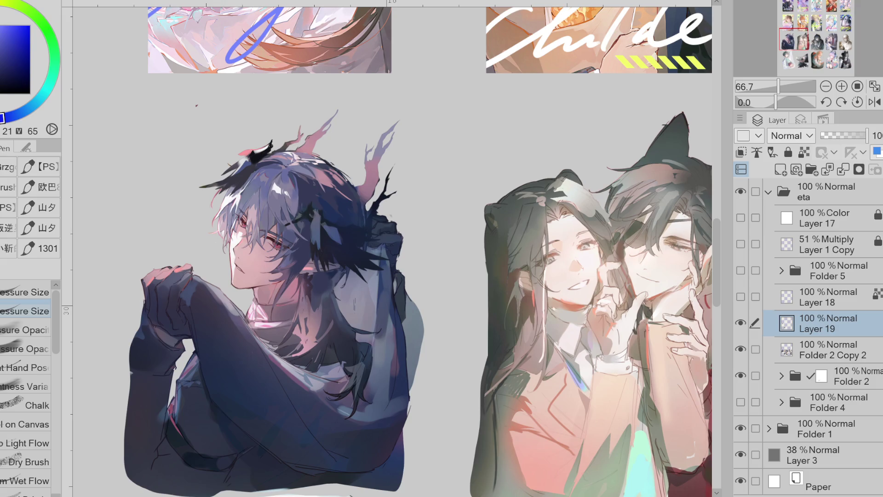
click(755, 350)
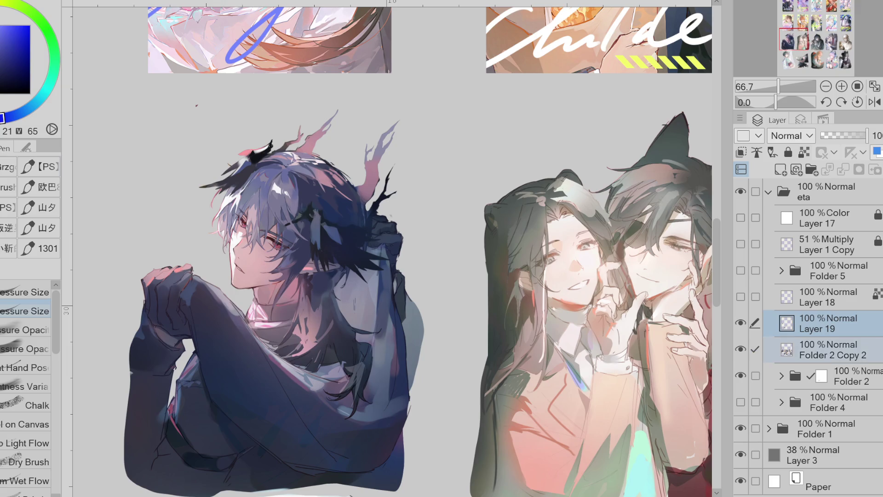
With Liquify, push the hair clip upward near the face, then mirror and tilt the view.
key(j)
drag(236, 212, 238, 192)
drag(238, 224, 230, 198)
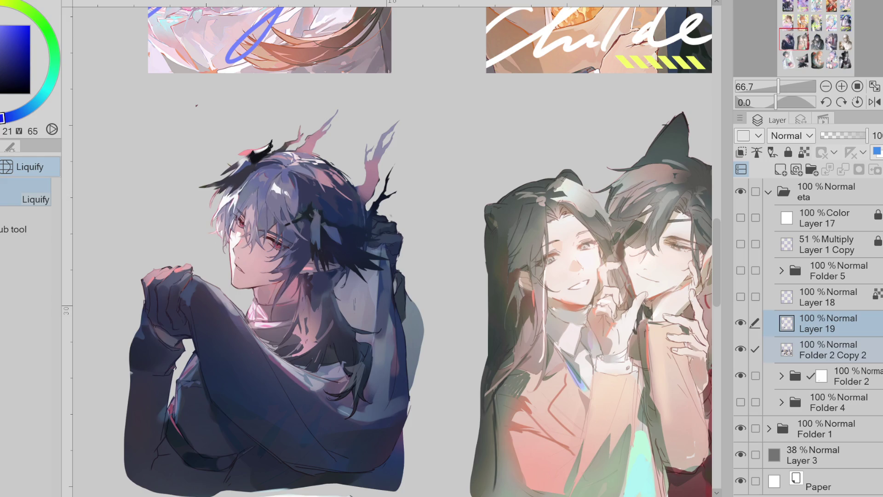
click(874, 102)
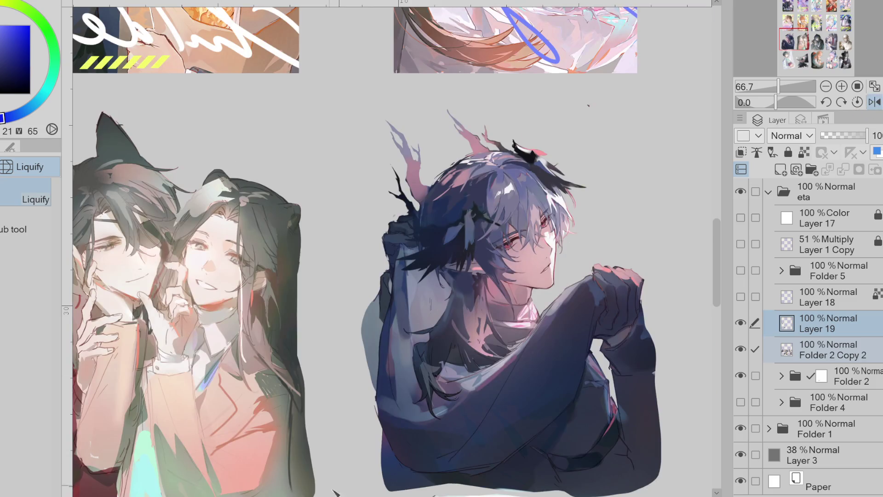
drag(588, 106, 637, 226)
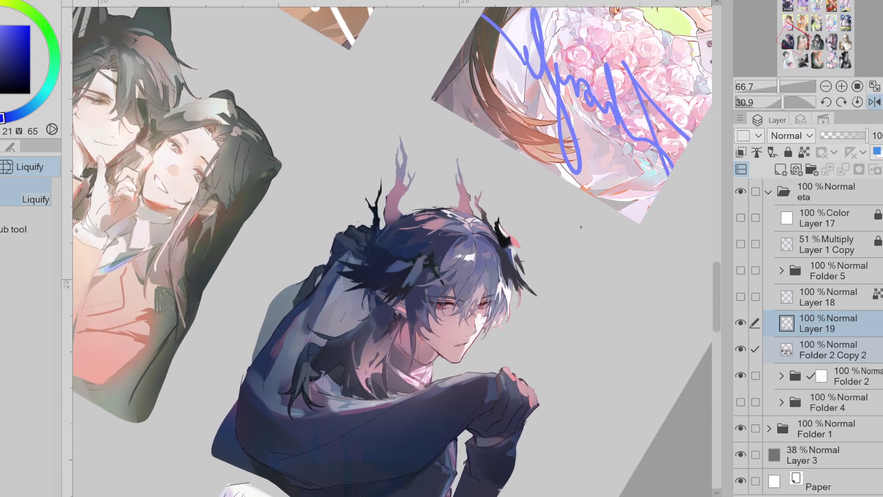
drag(483, 346, 441, 356)
scroll(441, 355, up, 1)
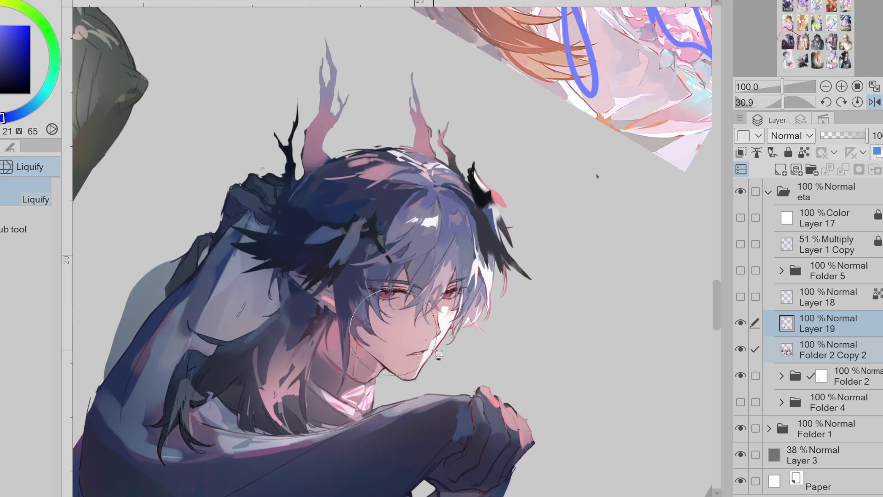
Push the hair strands beside the face outward, restore the view, reshape hair near the shoulder and keep only Layer 19 selected.
drag(490, 306, 479, 274)
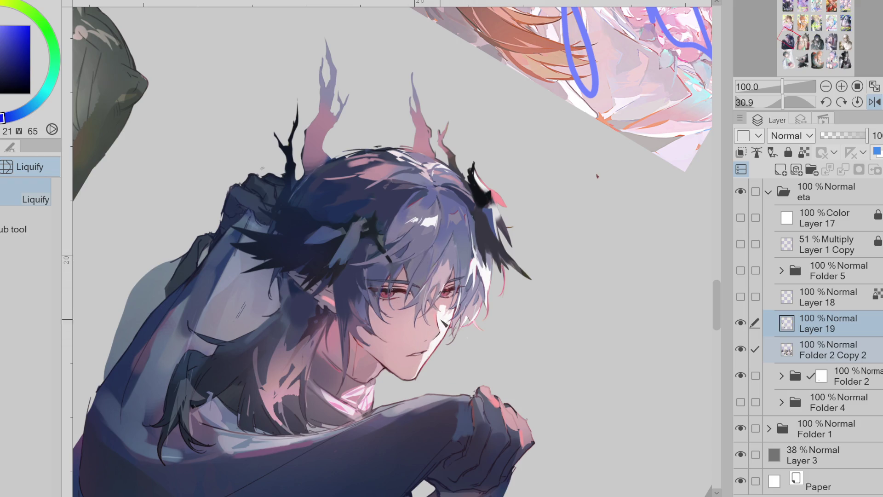
key(h)
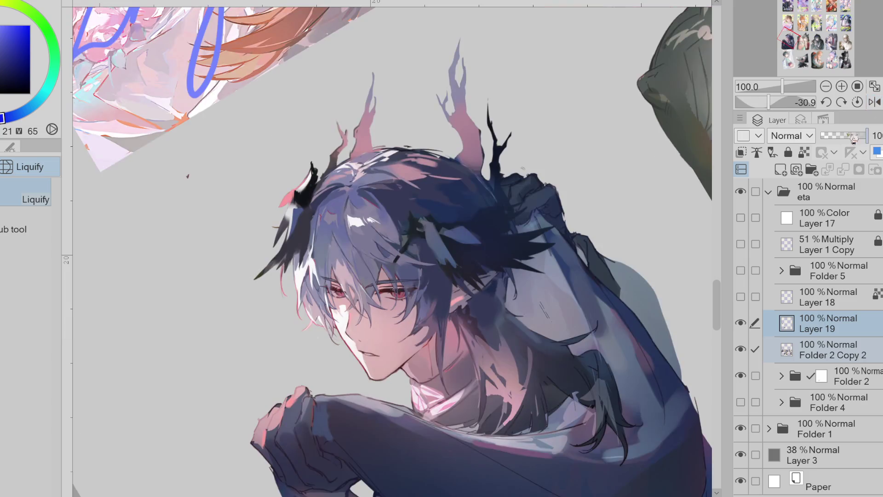
key(ctrl+@)
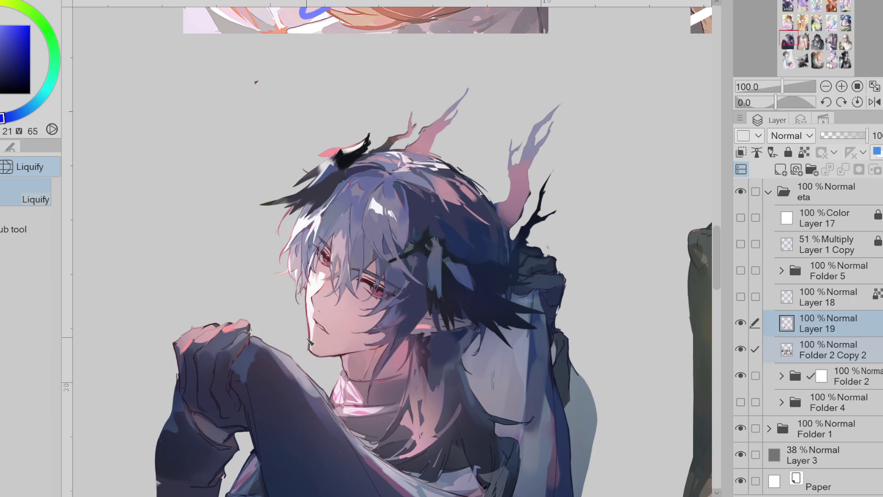
click(742, 376)
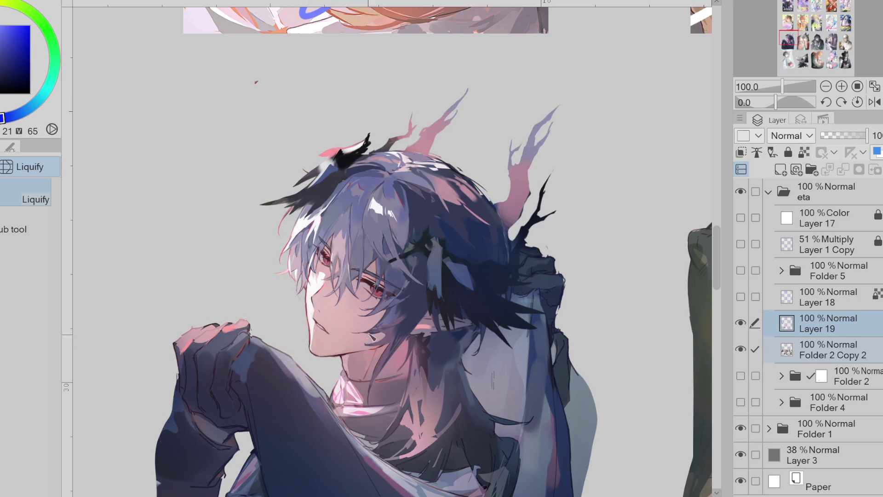
scroll(279, 153, down, 1)
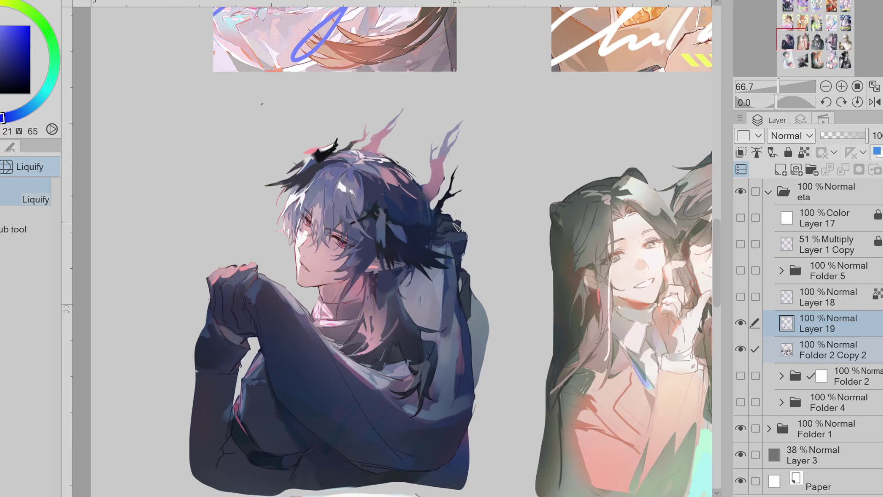
drag(452, 225, 455, 219)
click(828, 322)
Paint over the open mouth with a sampled light skin tone, briefly auto-selecting near the face.
key(p)
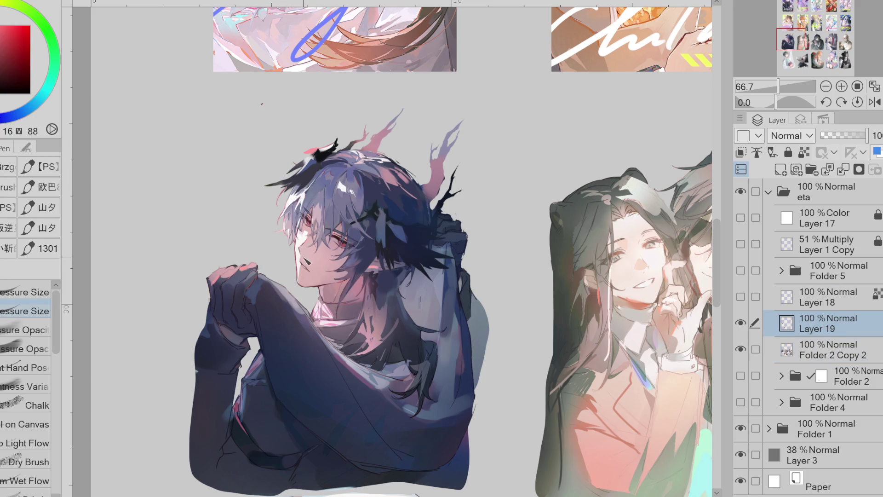
alt+click(307, 262)
mouse_move(304, 265)
mouse_down()
mouse_move(305, 287)
mouse_move(332, 270)
mouse_up()
key(w)
click(304, 235)
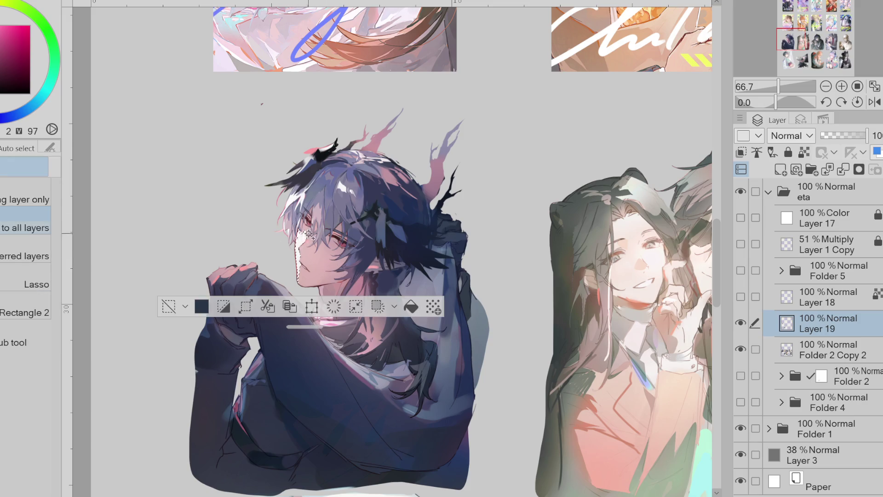
click(169, 307)
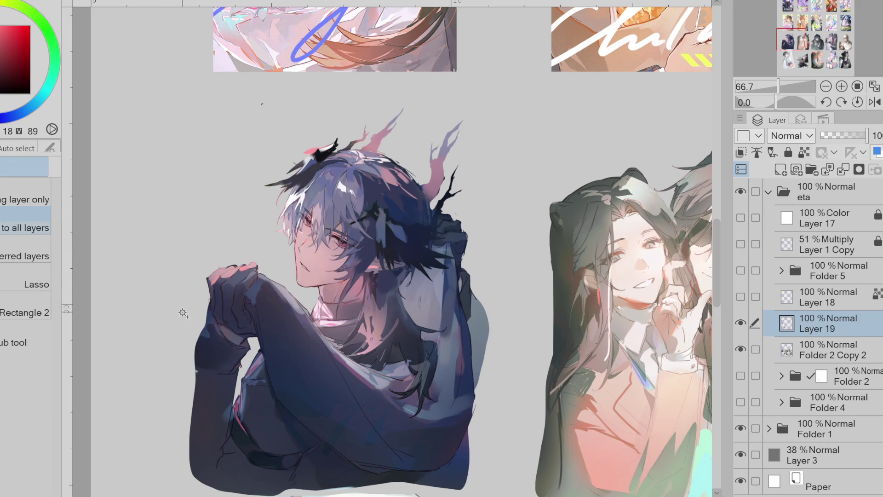
scroll(354, 232, up, 2)
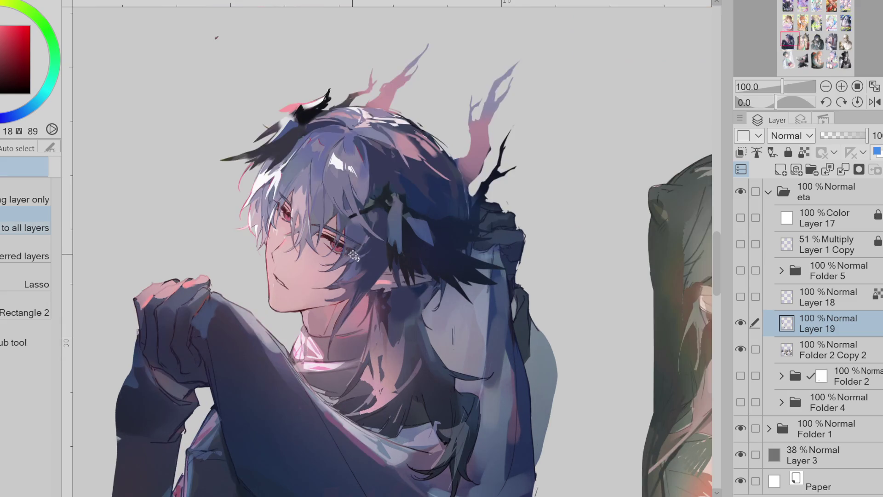
Auto-select the area beside the face, fill it, deselect and return to the pen with a face colour.
click(363, 260)
key(alt+BackSpace)
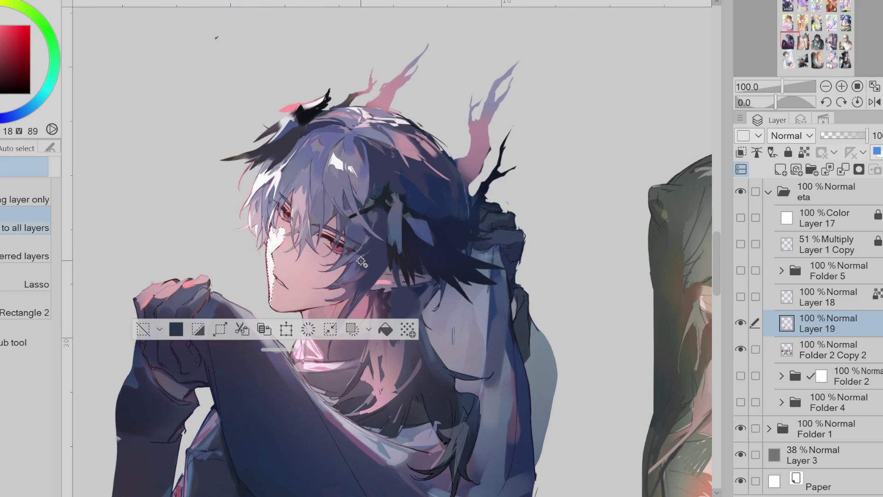
click(144, 329)
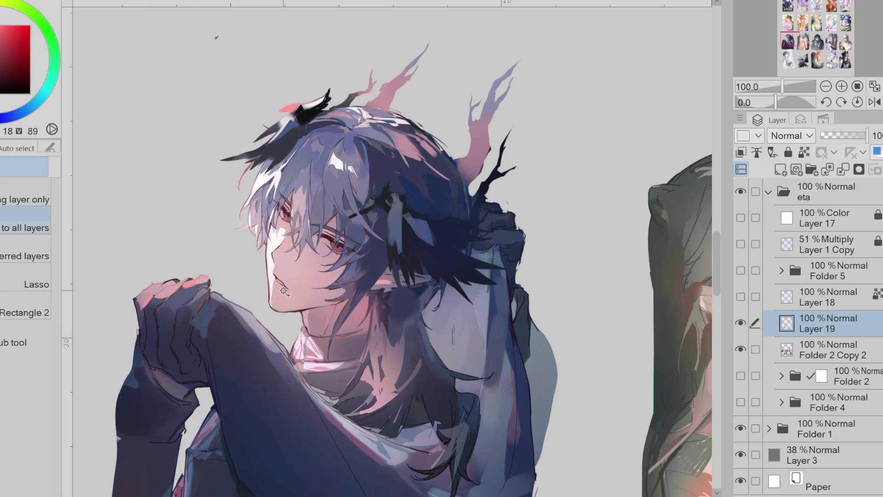
key(p)
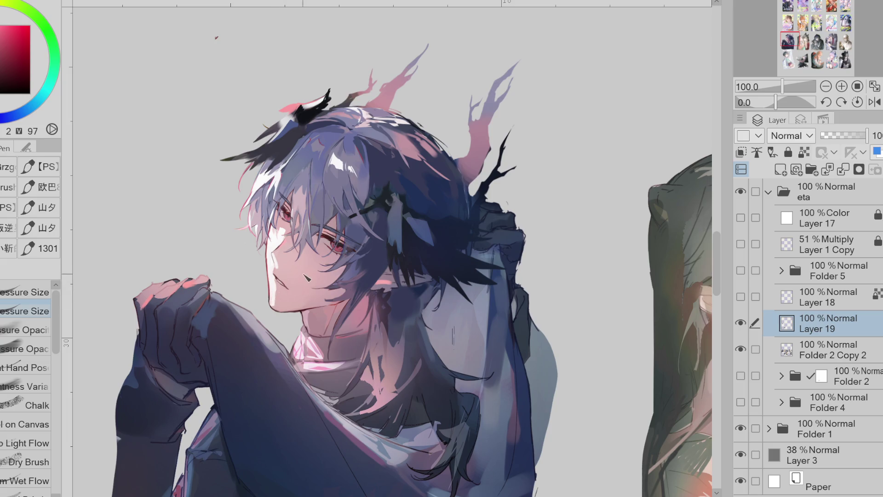
alt+click(280, 293)
Add a small dark stroke on the cheek with sampled colours and lengthen it on the mirrored, tilted view.
alt+click(276, 259)
alt+click(276, 269)
drag(305, 260, 316, 265)
click(874, 102)
drag(331, 331, 497, 322)
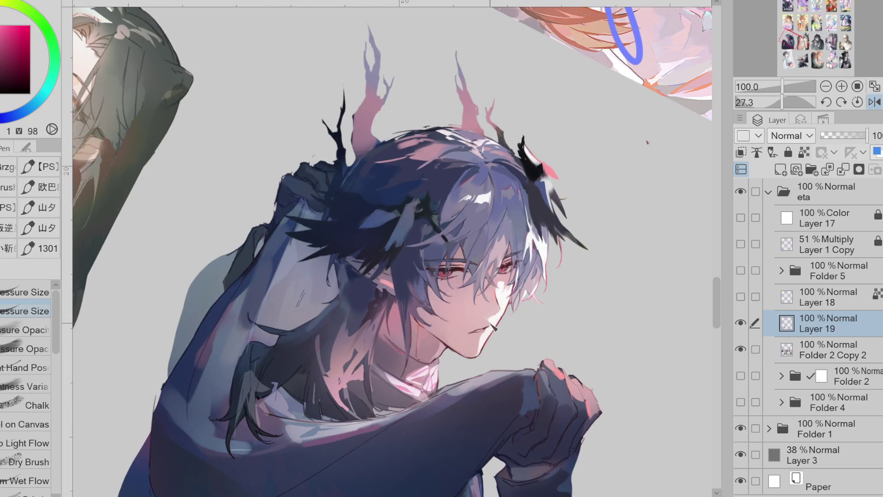
drag(499, 320, 493, 327)
scroll(490, 328, up, 2)
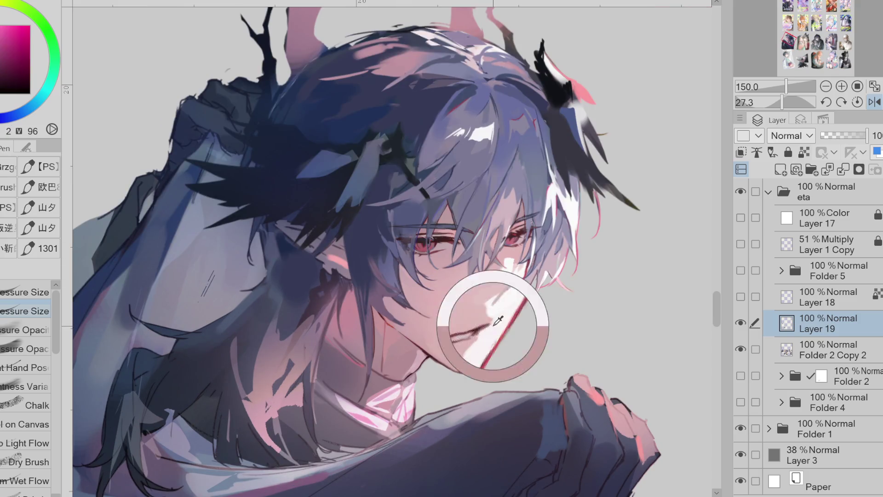
alt+click(493, 331)
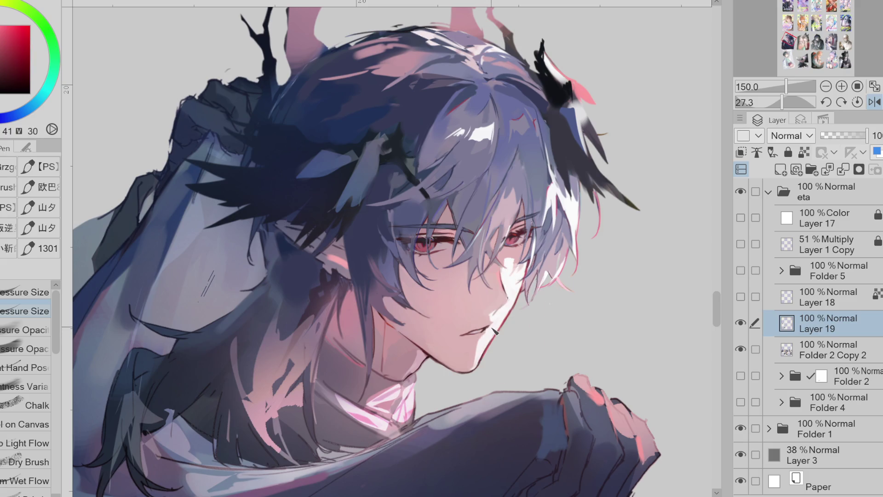
key(e)
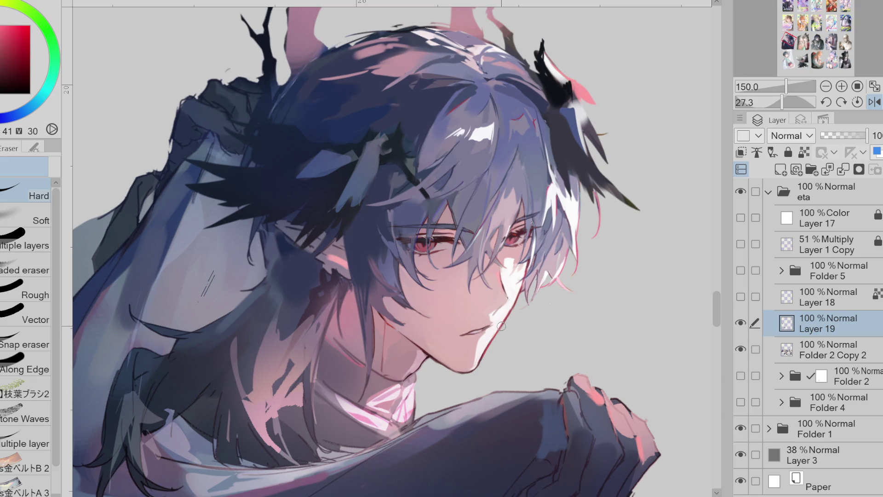
scroll(501, 326, right, 5)
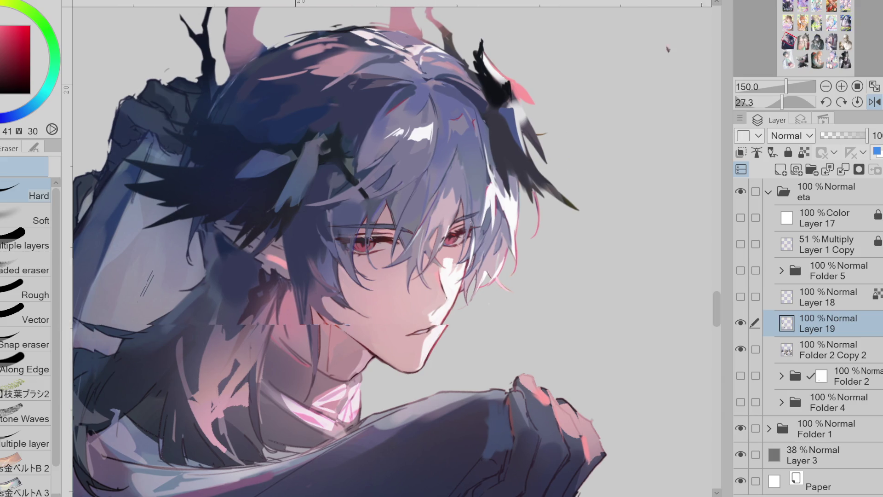
Add a small dark stroke by the jaw, sampling light pink, dark reds and a very light colour from the face.
key(p)
alt+click(365, 292)
drag(369, 304, 357, 315)
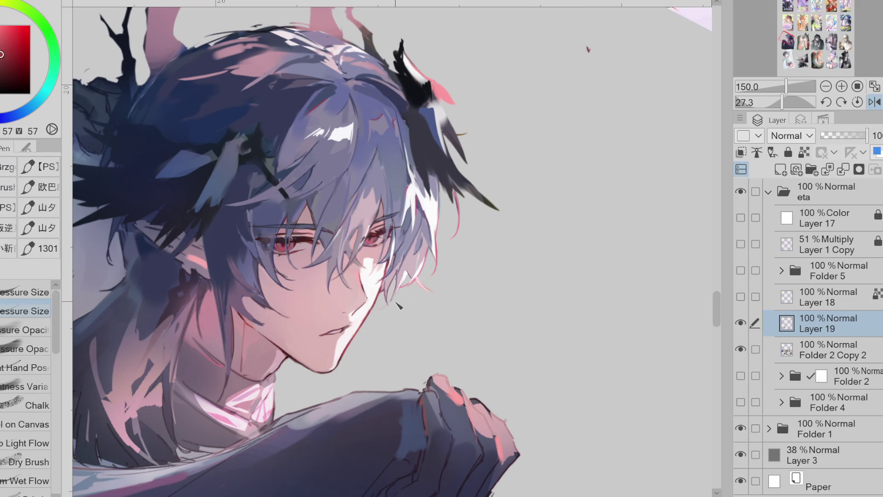
key(e)
alt+click(358, 325)
key(p)
alt+click(357, 327)
alt+click(353, 327)
alt+click(342, 330)
alt+click(361, 332)
Unmirror and straighten the canvas view, then pick a pale skin colour.
click(874, 101)
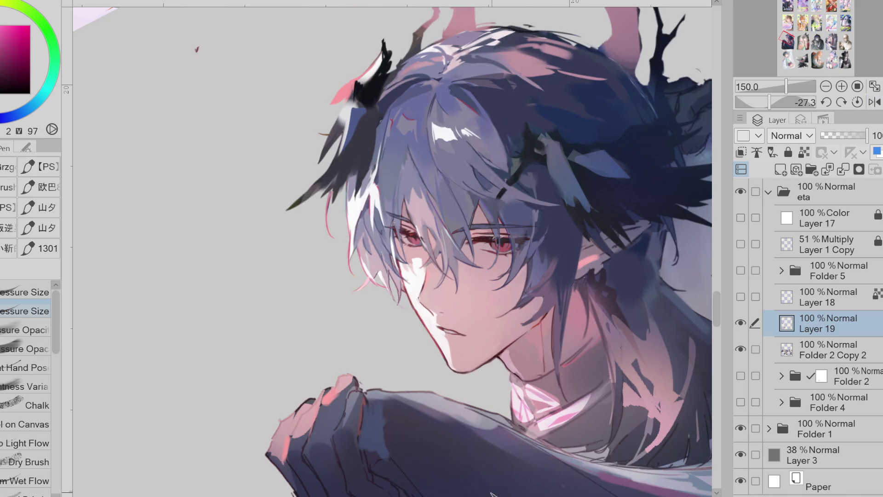
drag(498, 494, 347, 494)
key(ctrl+@)
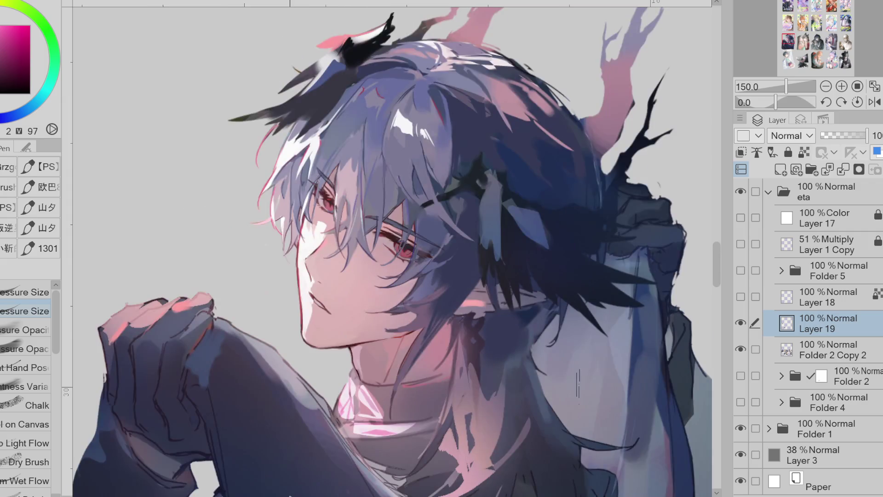
alt+click(324, 286)
scroll(346, 263, down, 2)
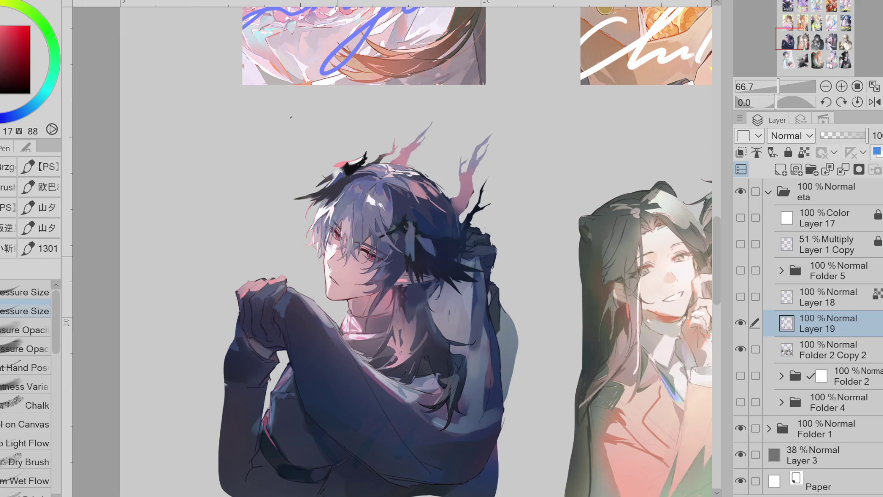
scroll(321, 221, up, 1)
scroll(321, 221, up, 1)
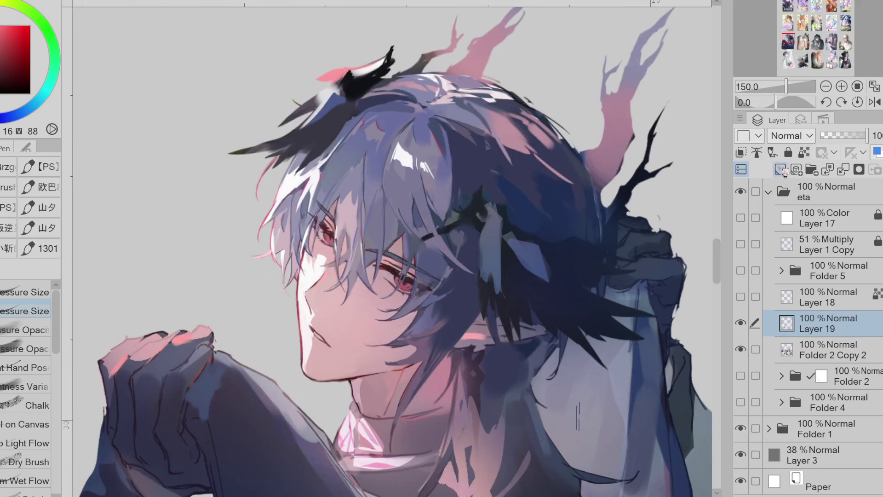
On a new layer above Layer 19, draw a small dark nose line with sampled skin tones.
key(ctrl+shift+n)
key(g)
alt+click(313, 276)
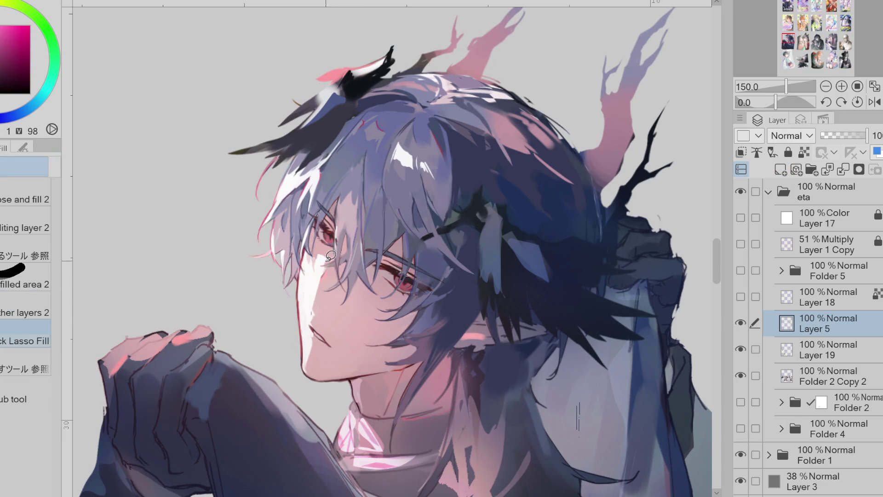
alt+click(323, 304)
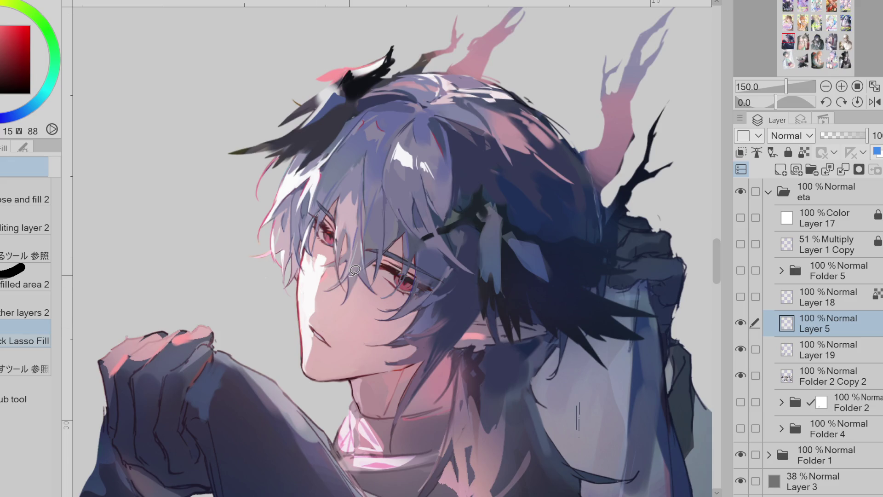
key(p)
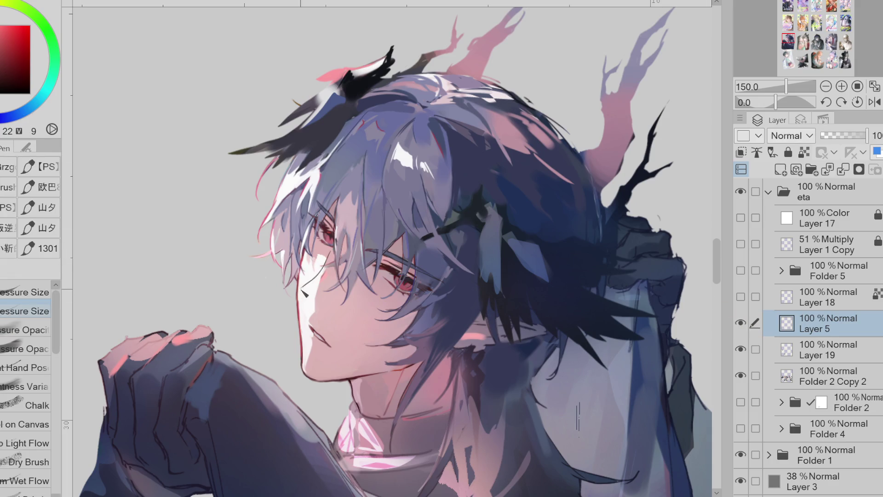
mouse_move(313, 279)
mouse_down()
mouse_move(302, 290)
mouse_move(310, 315)
mouse_up()
Refine the nose line on the mirrored view, sample the pale skin colour and flip back.
click(875, 101)
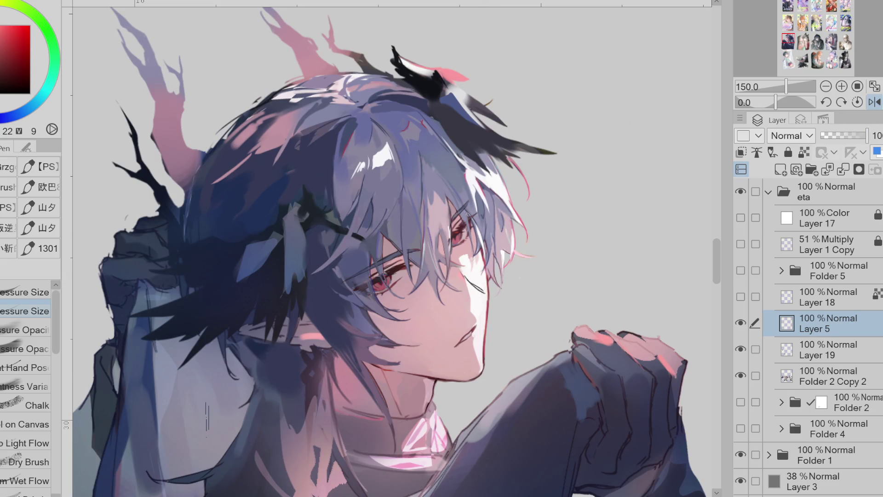
mouse_move(488, 279)
mouse_down()
mouse_move(486, 290)
mouse_move(481, 285)
mouse_up()
key(g)
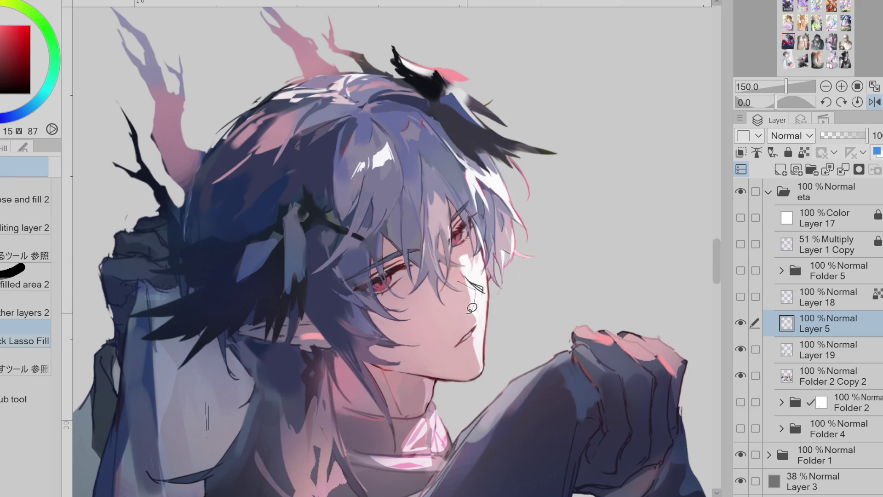
alt+click(470, 283)
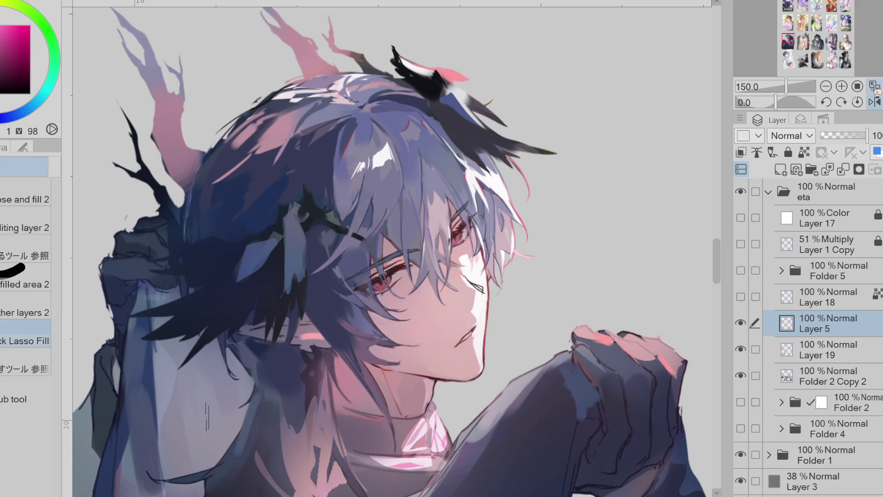
click(874, 102)
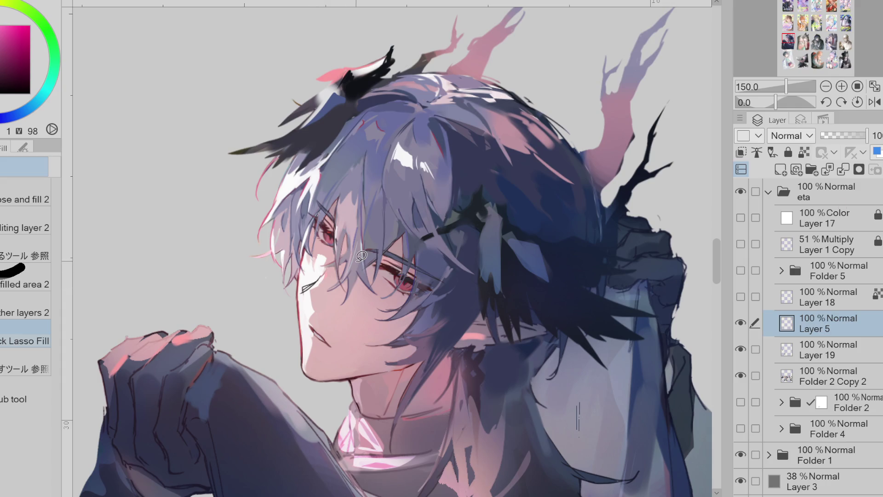
Cover the old mouth line with sampled skin colour and lasso-fill an area on the cheek.
click(804, 152)
alt+click(283, 249)
alt+click(311, 283)
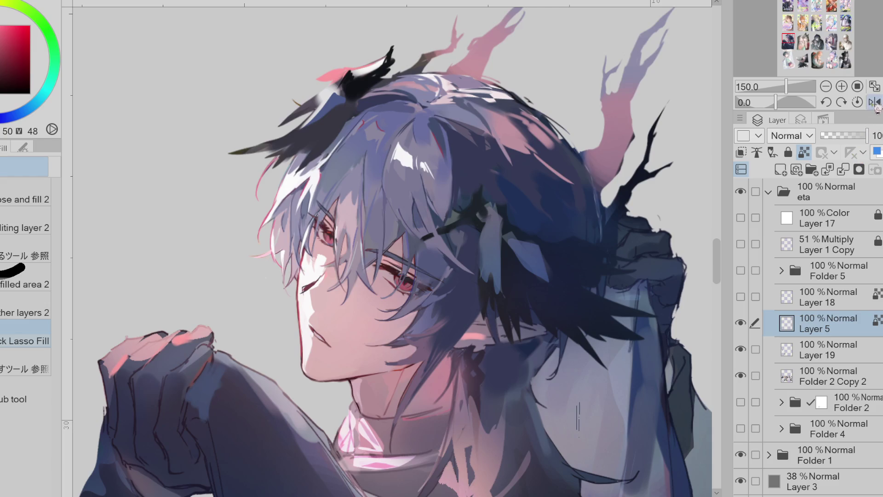
key(p)
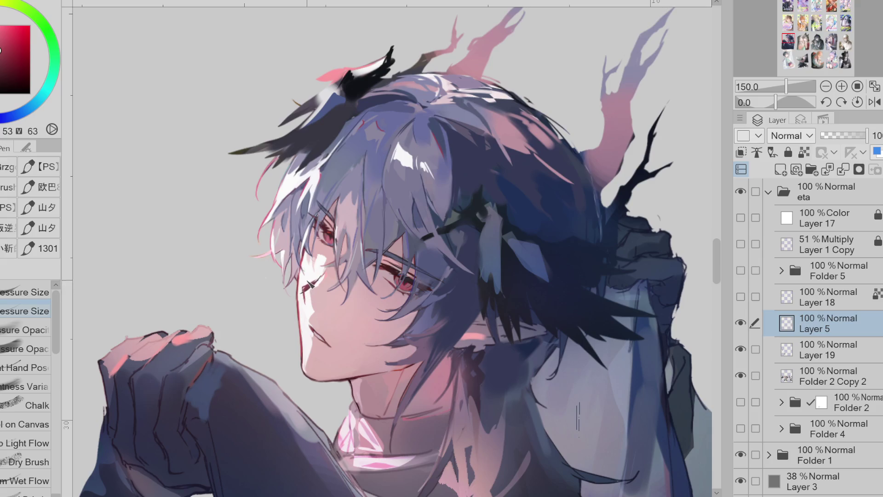
key(e)
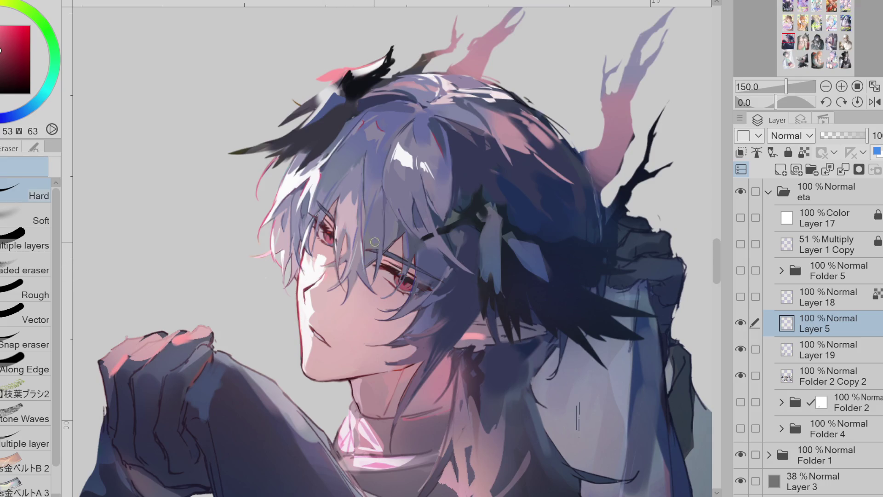
key(g)
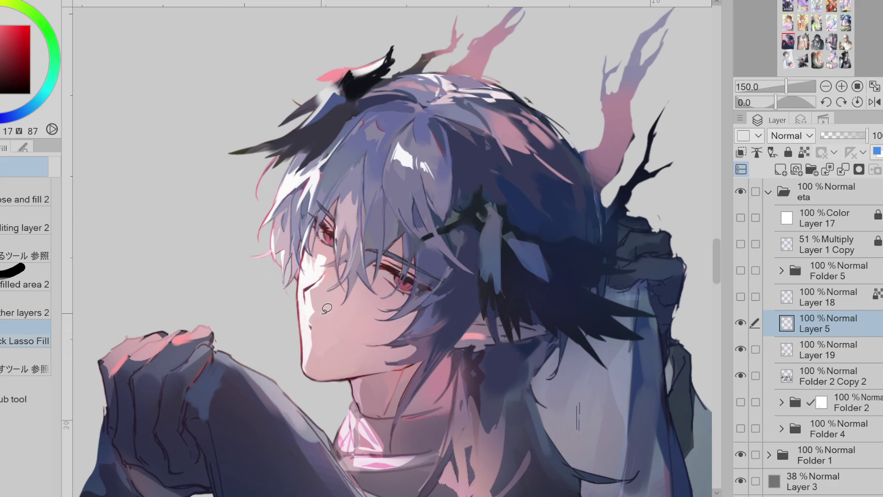
drag(312, 304, 324, 356)
alt+click(313, 314)
mouse_move(315, 292)
mouse_down()
mouse_move(313, 319)
mouse_move(325, 324)
mouse_up()
alt+click(311, 307)
Erase the dark mouth-corner line, then on the mirrored, tilted view draw a shadow-coloured line along the jawline.
alt+click(299, 313)
key(b)
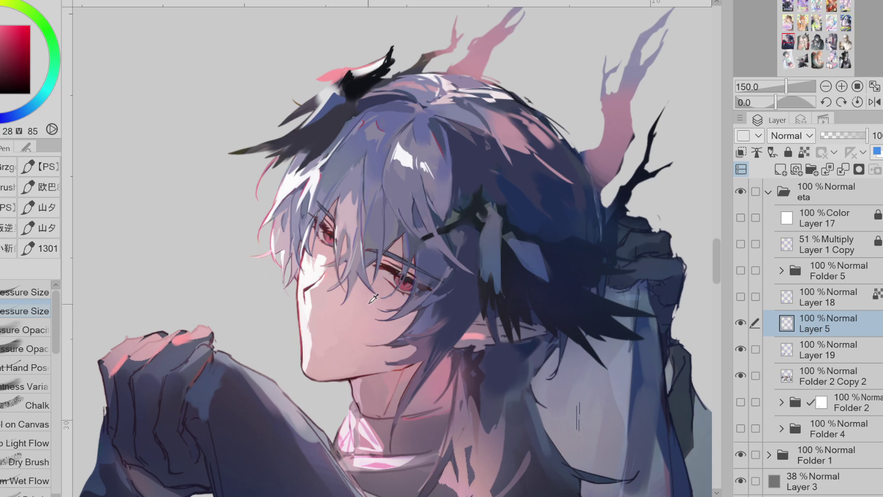
key(e)
drag(325, 340, 312, 327)
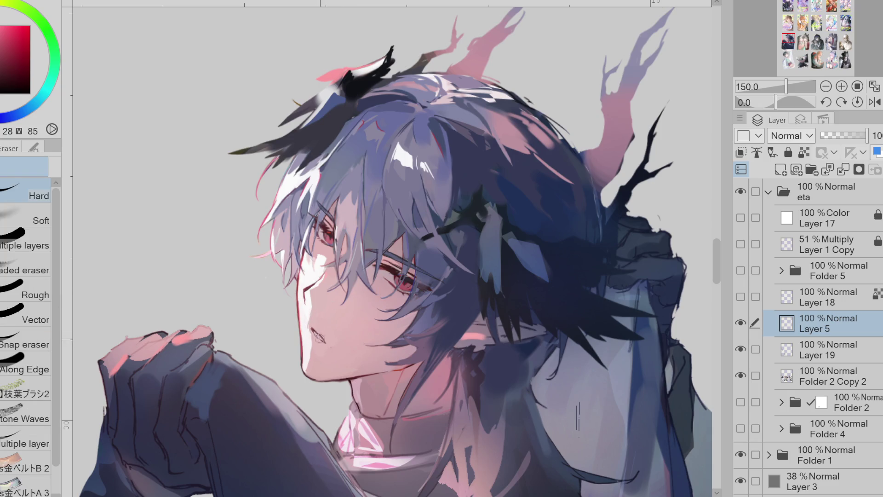
click(874, 101)
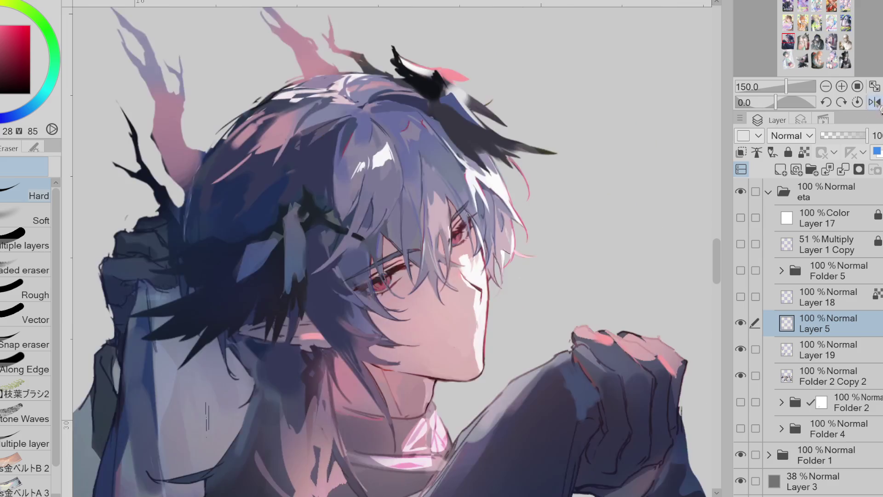
drag(285, 485, 272, 376)
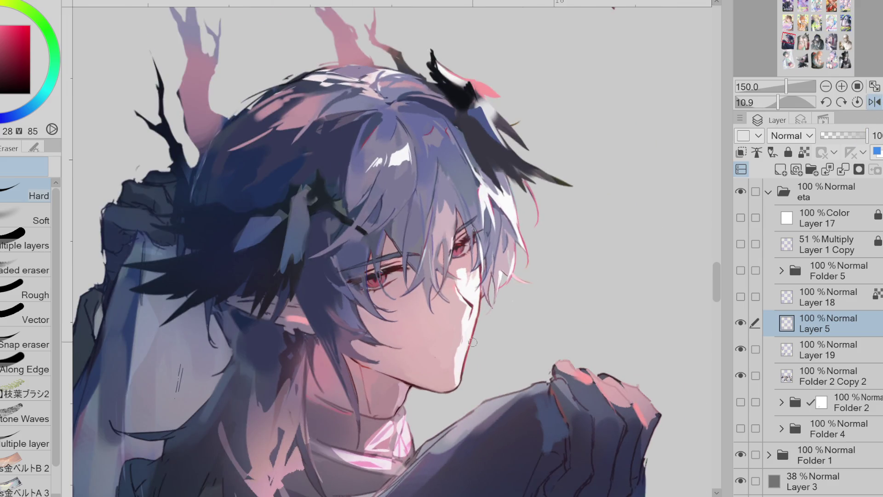
scroll(471, 344, up, 1)
key(p)
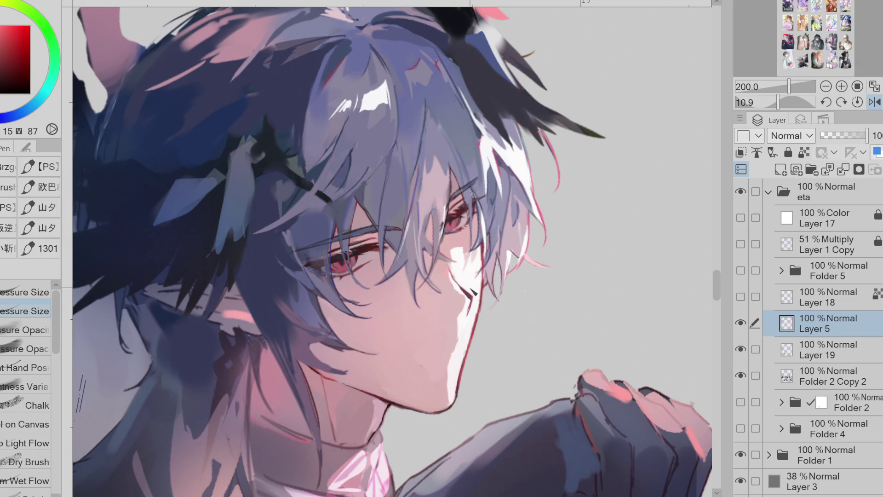
alt+click(469, 295)
alt+click(472, 315)
drag(471, 310, 462, 369)
Paint a red accent over the mouth line with the size-varying brush, flip back and add a thin dark line near the chin.
alt+click(414, 383)
key(Down)
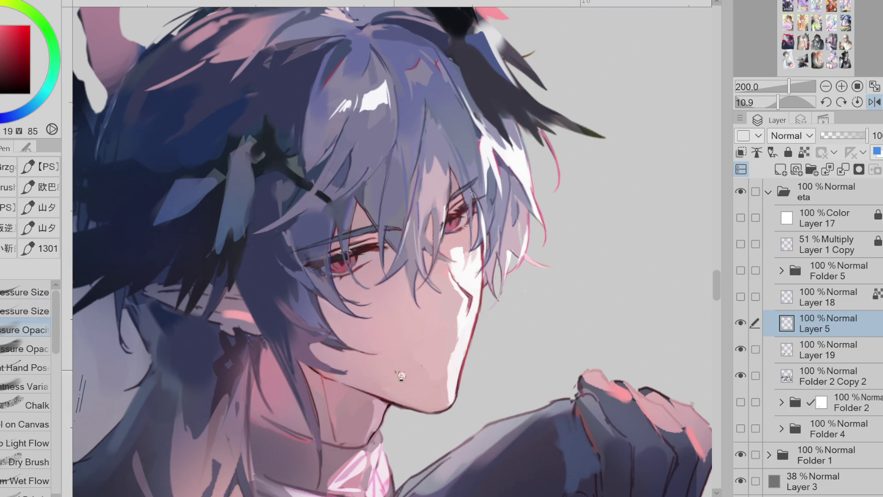
alt+click(456, 329)
click(24, 311)
click(11, 55)
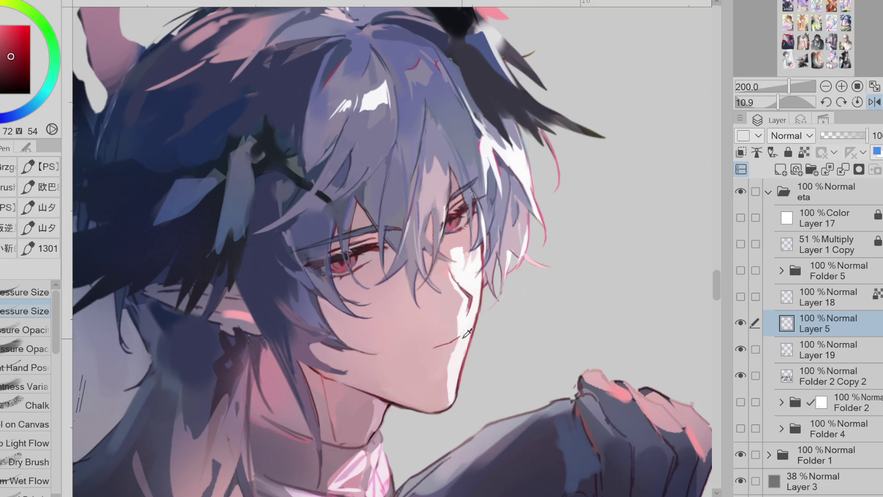
drag(461, 339, 446, 345)
key(h)
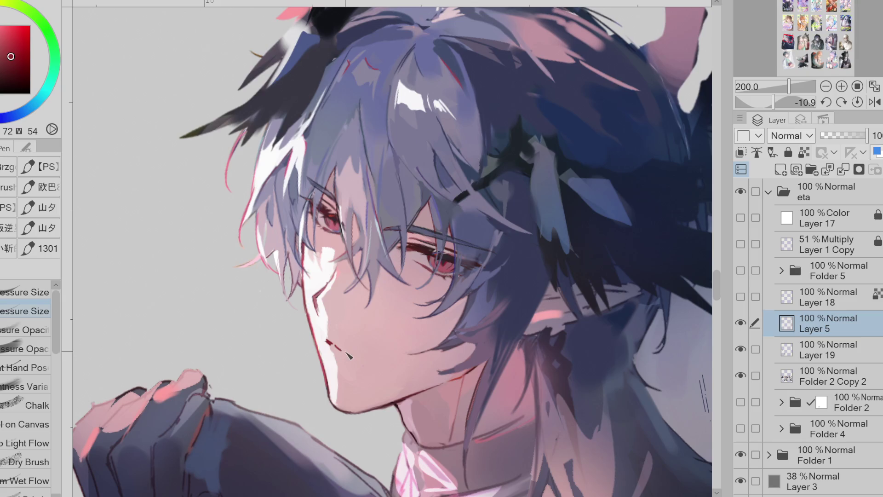
key(e)
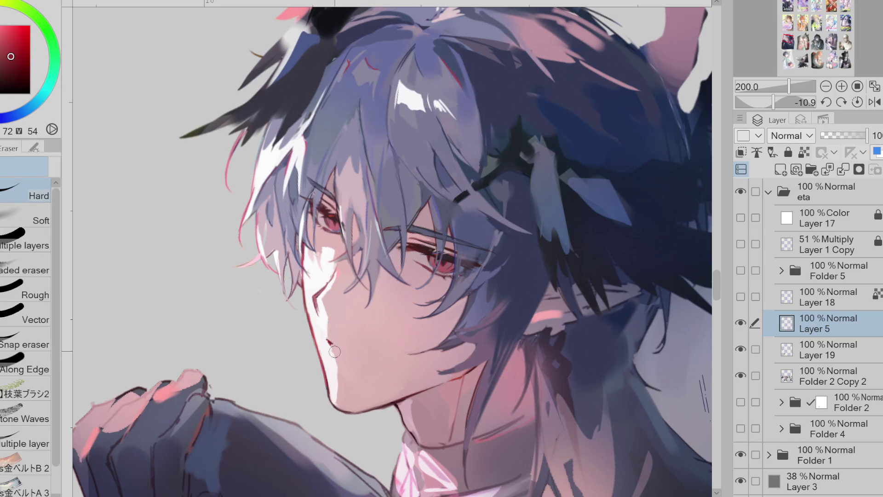
key(p)
drag(327, 340, 354, 358)
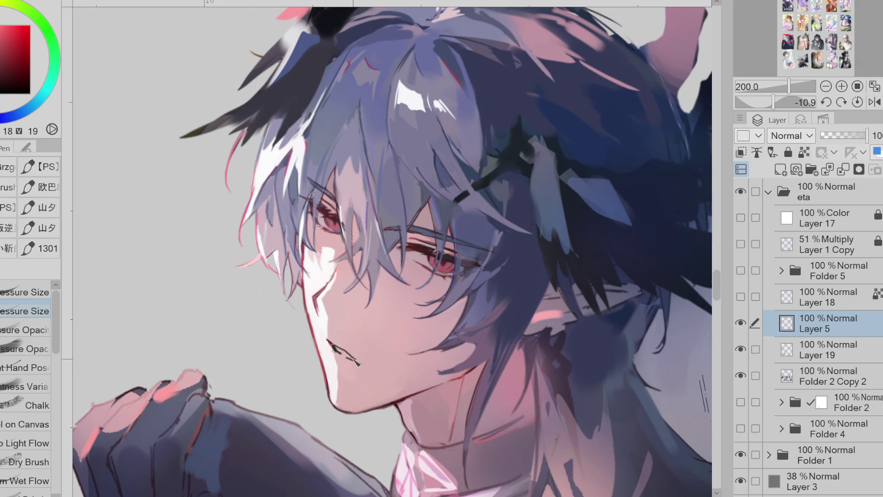
scroll(349, 360, down, 2)
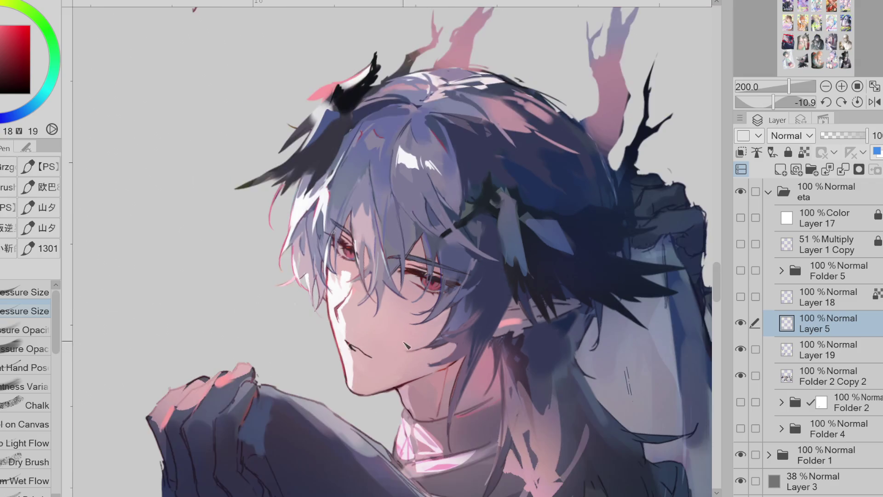
scroll(413, 303, up, 1)
scroll(413, 301, up, 1)
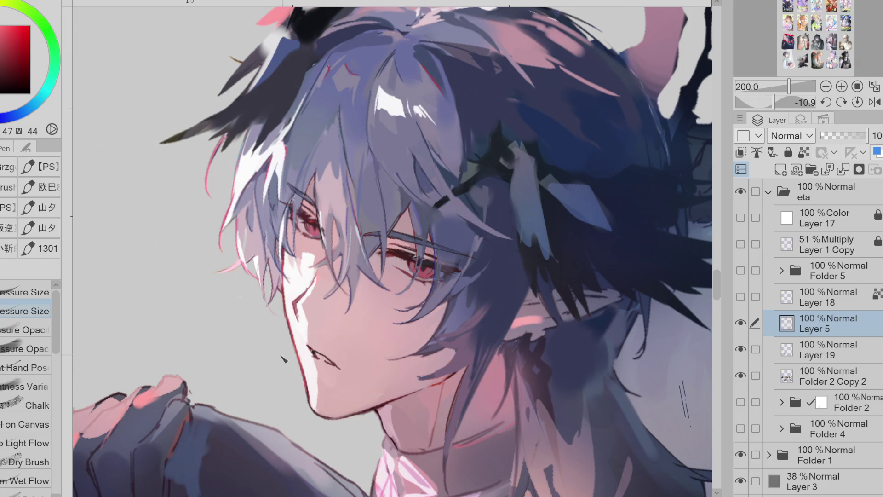
Liquify the mouth stroke into shape, then check it mirrored with Layer 5 toggled off and on.
key(j)
drag(346, 368, 345, 385)
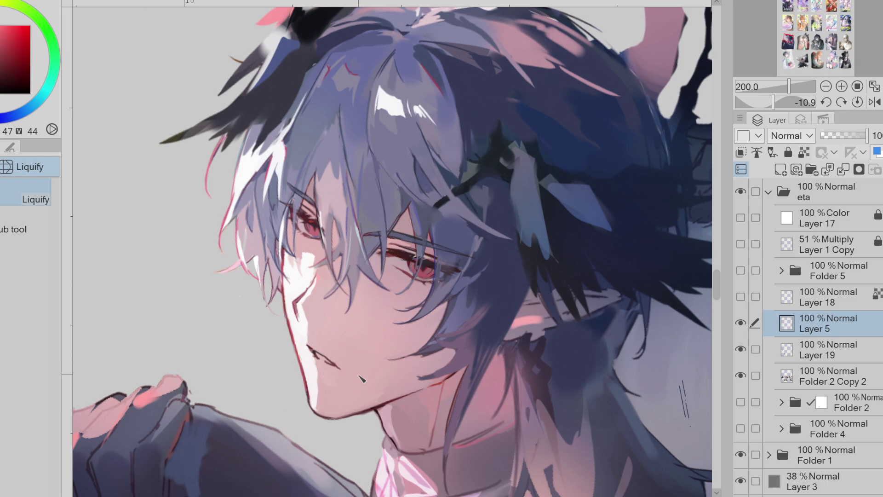
scroll(450, 314, down, 2)
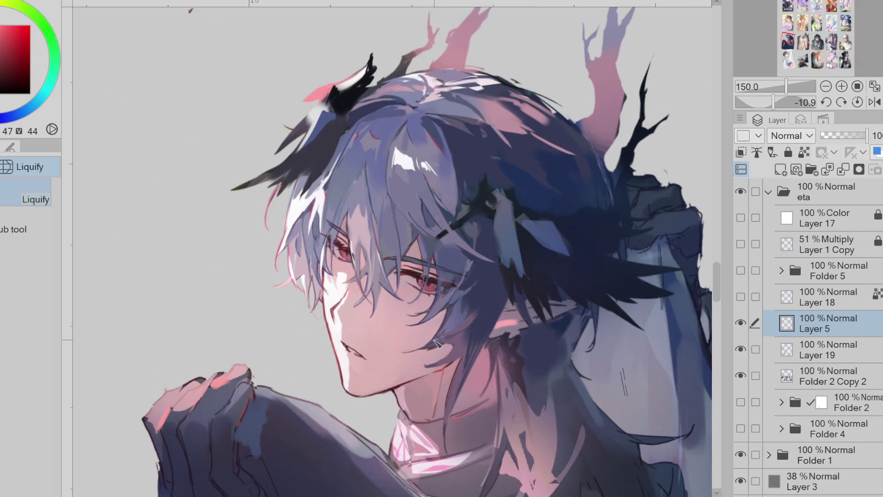
scroll(436, 348, down, 1)
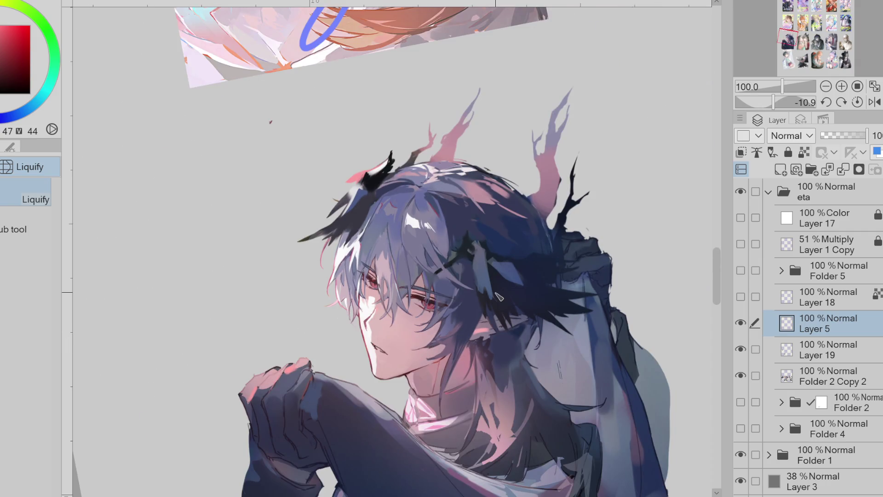
key(h)
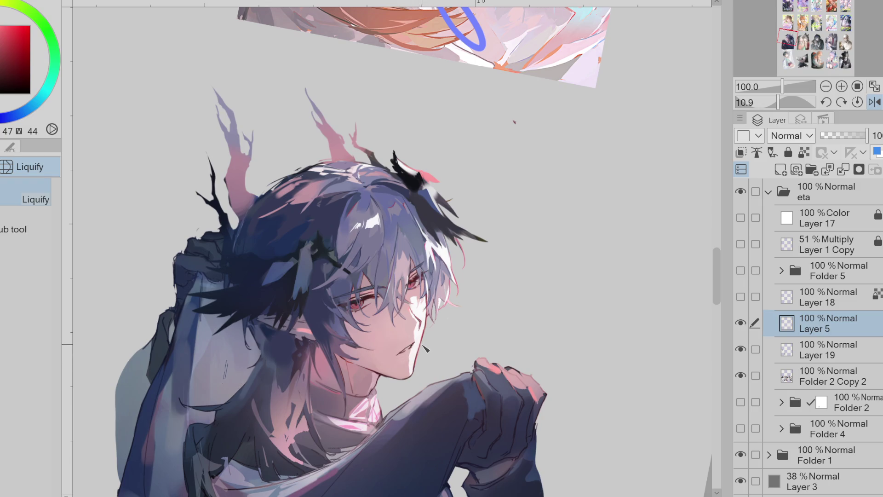
scroll(424, 341, up, 3)
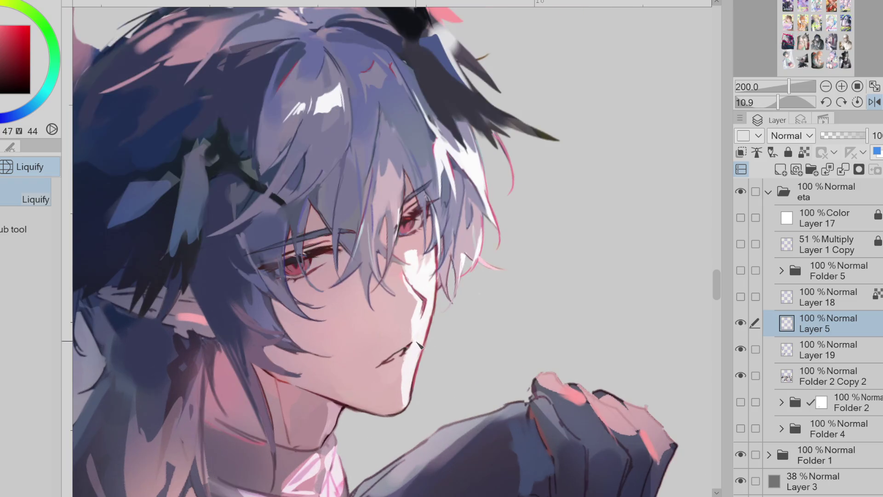
click(740, 322)
click(741, 322)
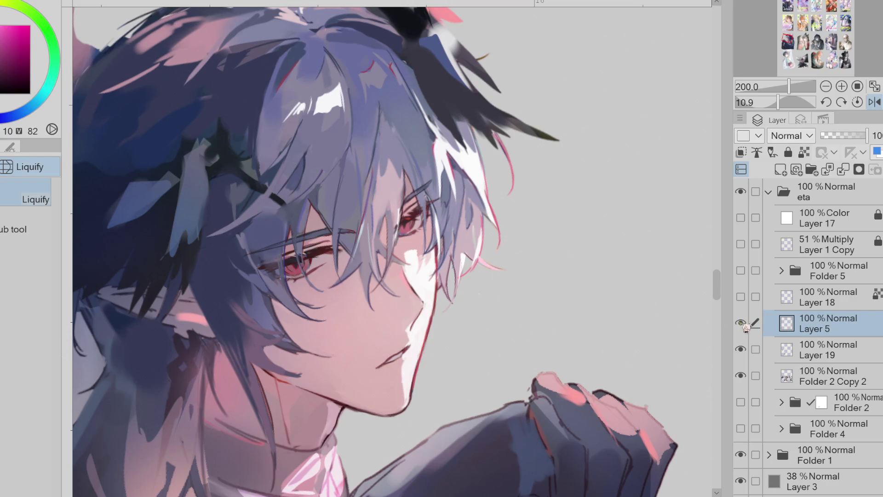
Sample the highlight and skin tones near the mouth and jaw as the pen colour.
key(e)
key(p)
key(e)
key(p)
alt+click(404, 359)
alt+click(409, 345)
alt+click(406, 351)
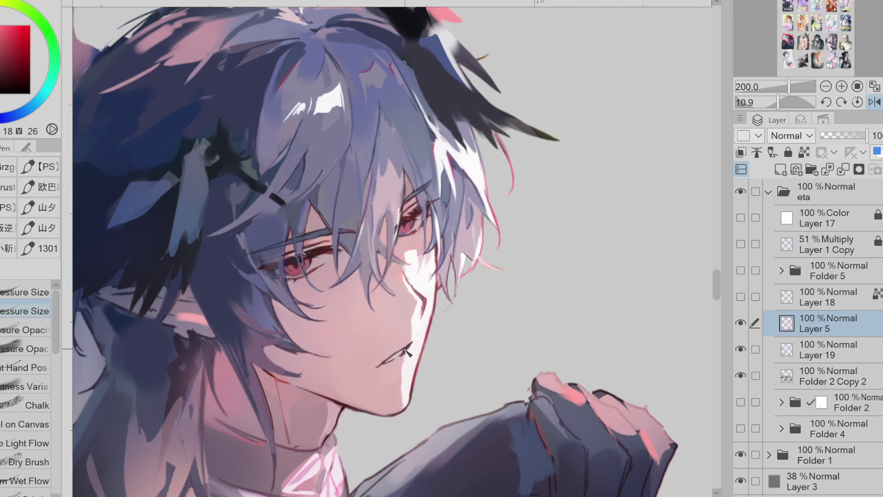
alt+click(422, 329)
alt+click(425, 314)
key(h)
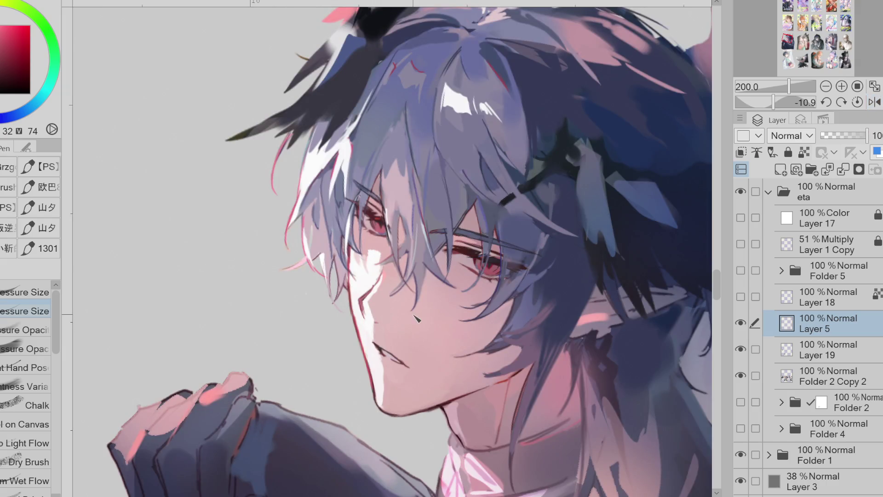
key(e)
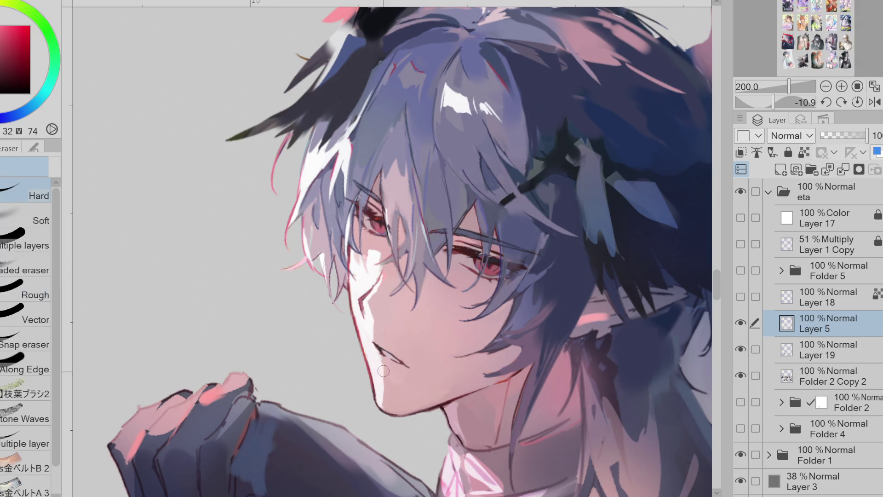
scroll(449, 284, down, 1)
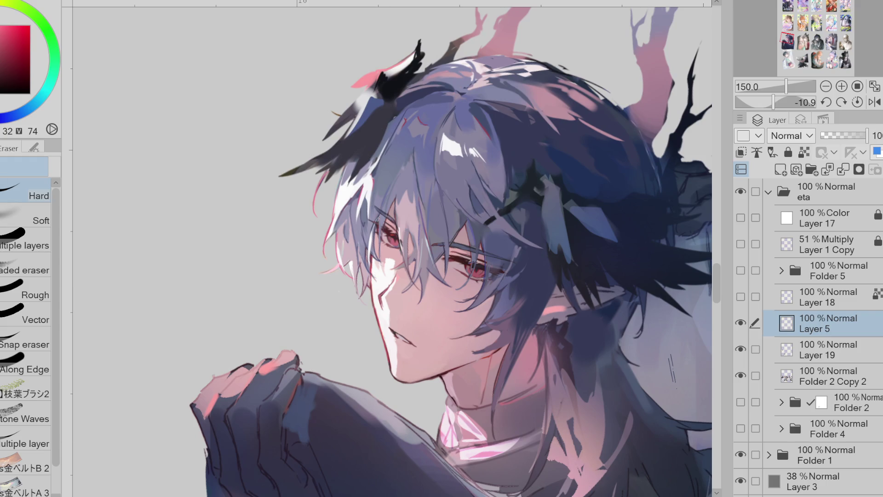
key(asciicircum)
key(p)
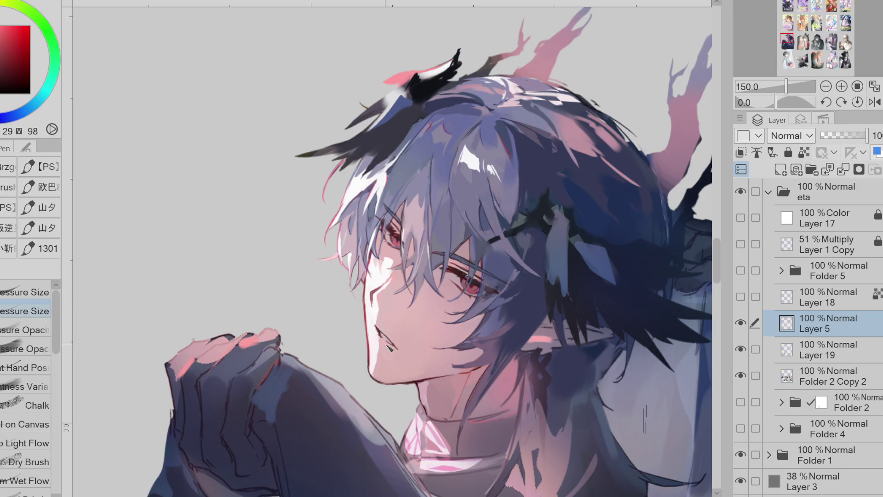
key(e)
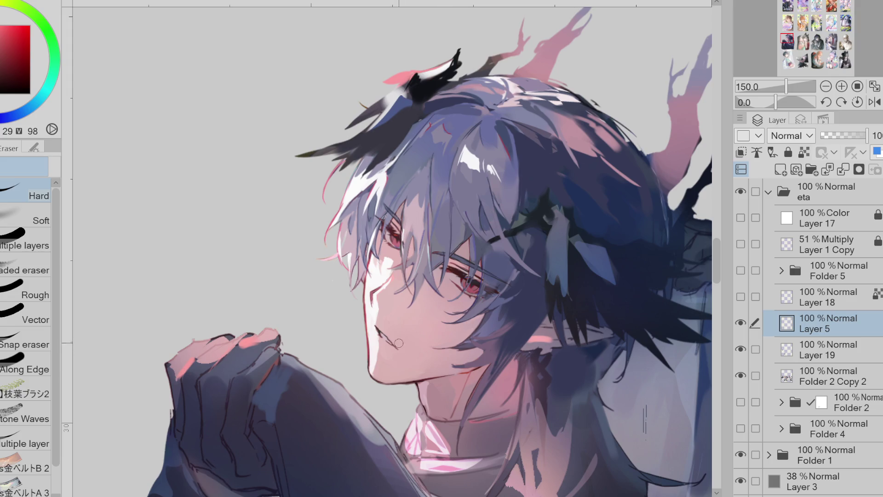
key(ctrl+minus)
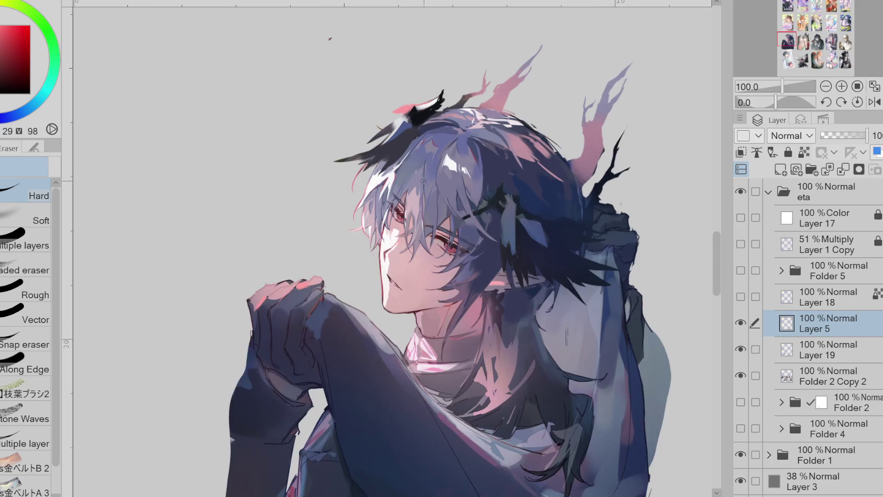
click(873, 101)
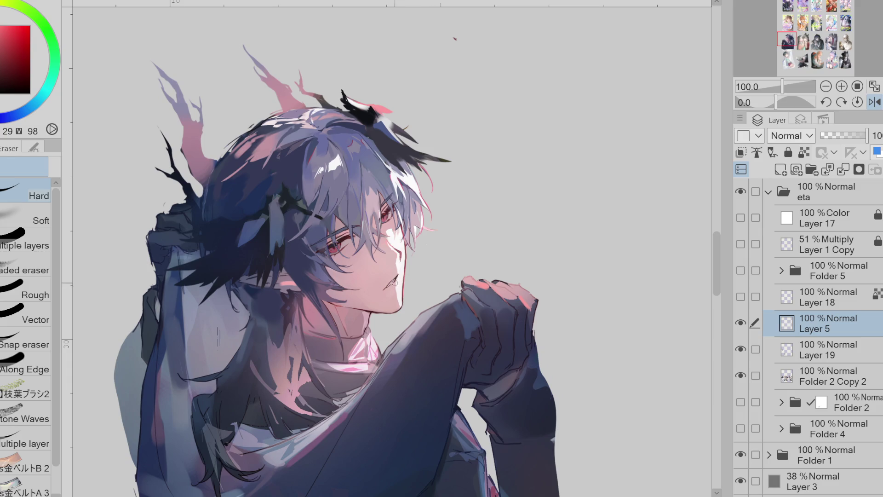
key(p)
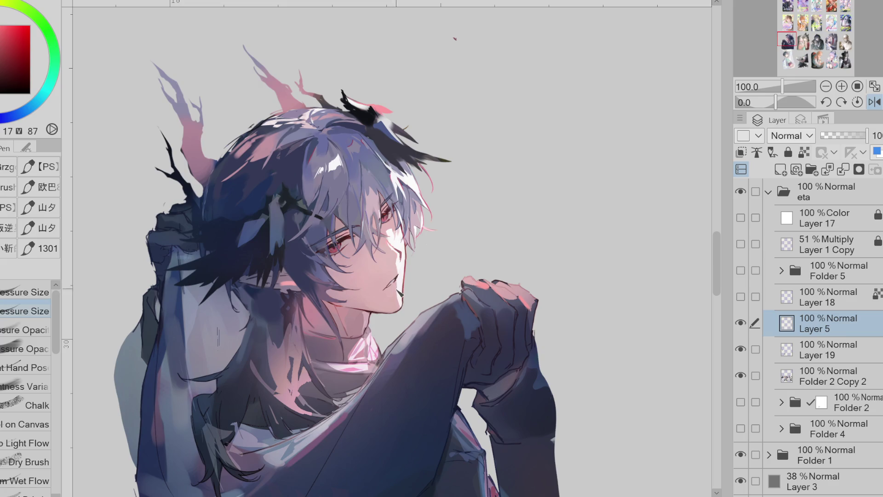
scroll(421, 273, down, 1)
scroll(387, 207, down, 1)
click(869, 105)
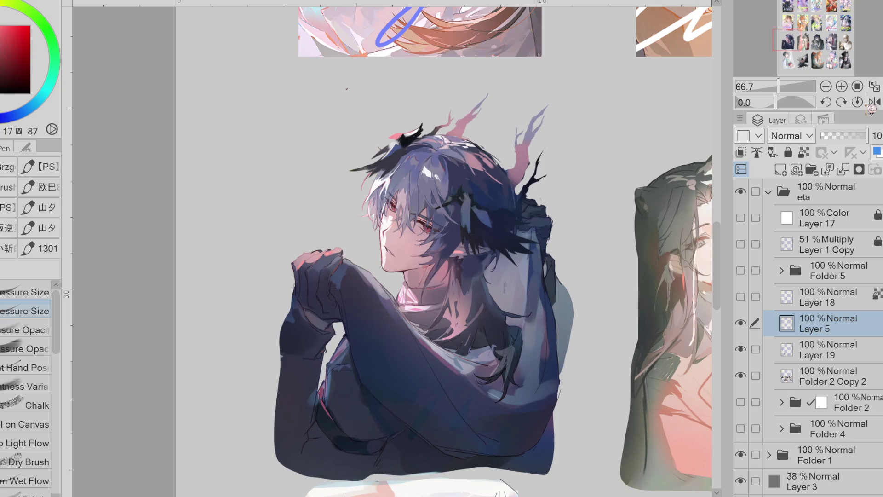
Restore the deleted Layer 5 and set its blending mode to Lighten.
click(843, 169)
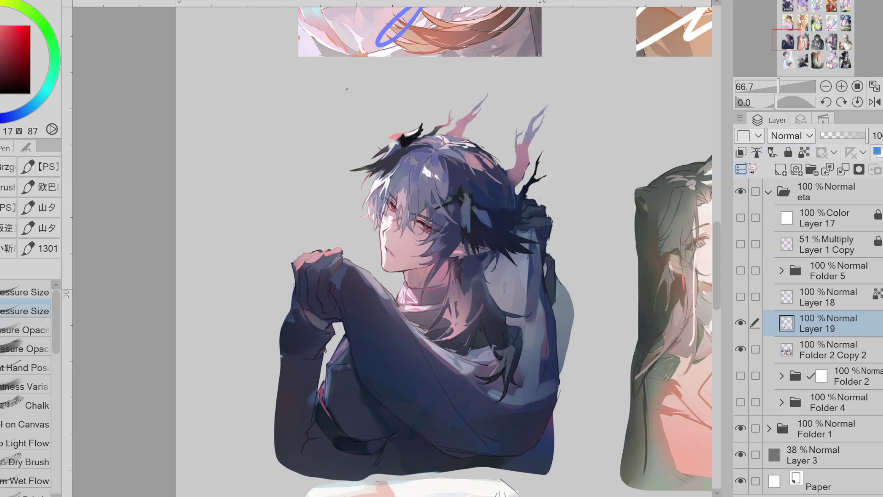
key(ctrl+z)
key(alt+shift+s)
key(alt+shift+g)
alt+click(388, 201)
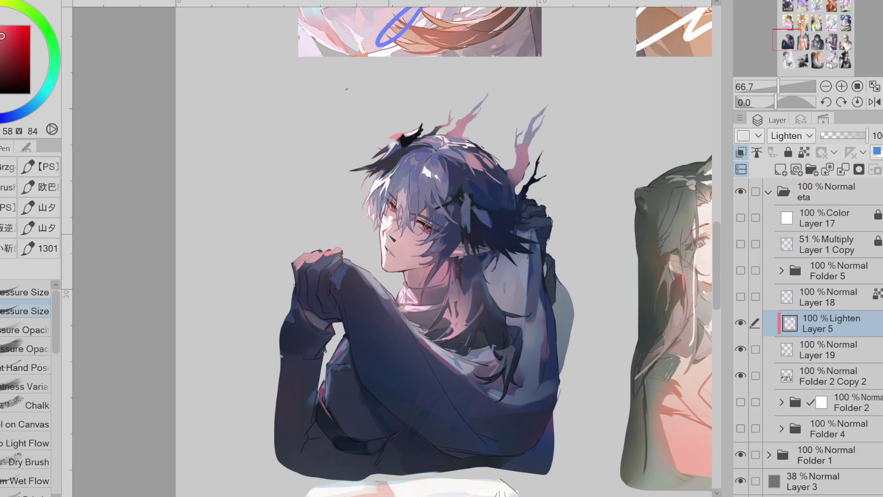
Brighten the small stroke beside the face with sampled colours, then try brighter and muted picks.
alt+click(412, 265)
alt+click(405, 207)
drag(389, 236, 391, 242)
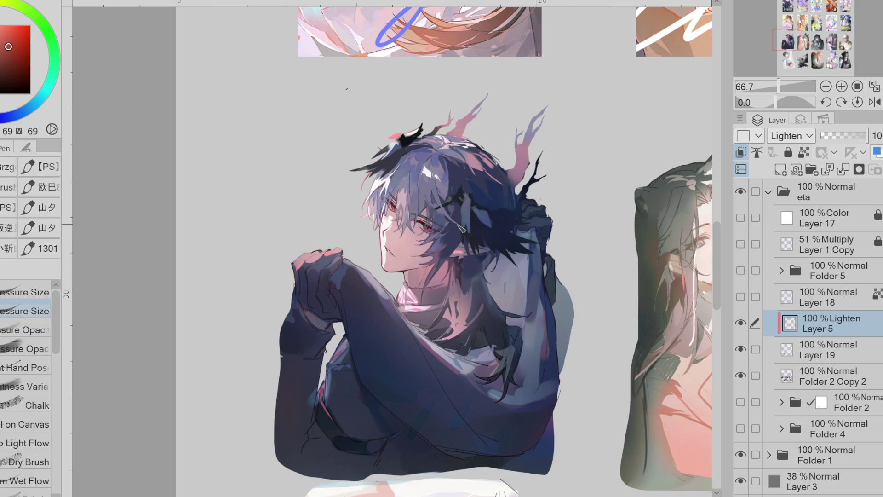
alt+click(161, 102)
alt+click(392, 248)
scroll(392, 228, up, 4)
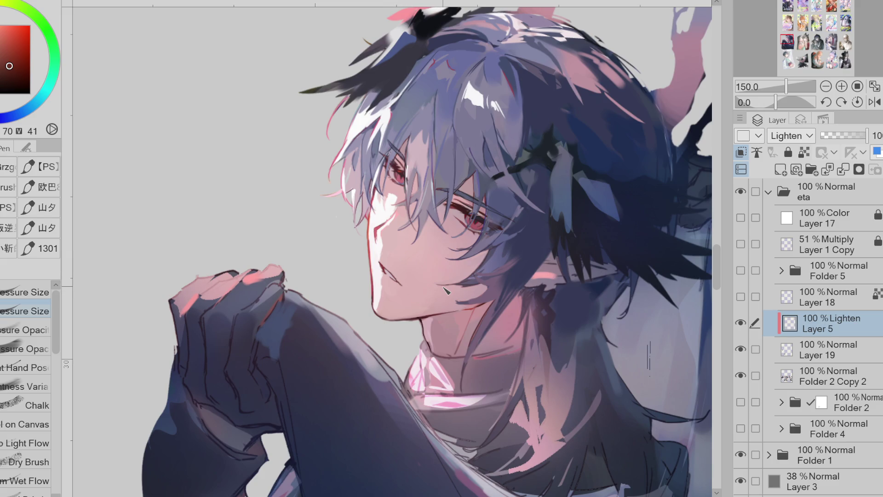
Delete Layer 5, then move from bright pink picks to a greyer, darker colour.
click(843, 170)
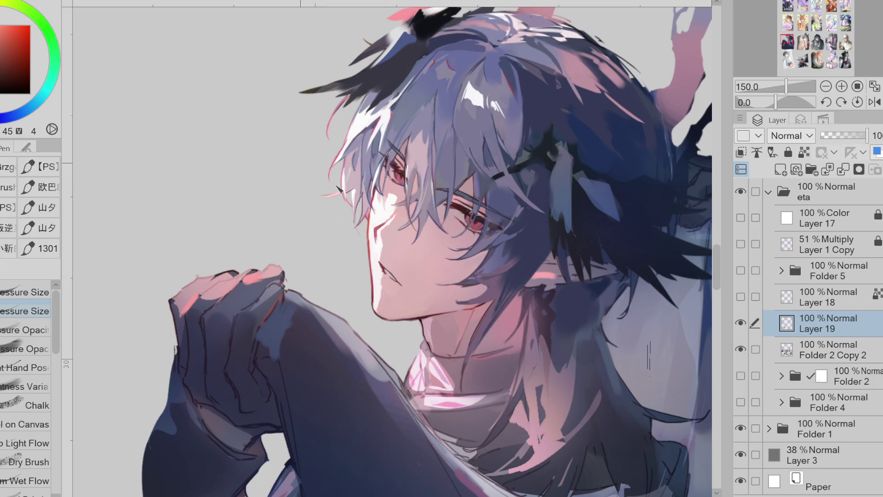
scroll(380, 239, up, 1)
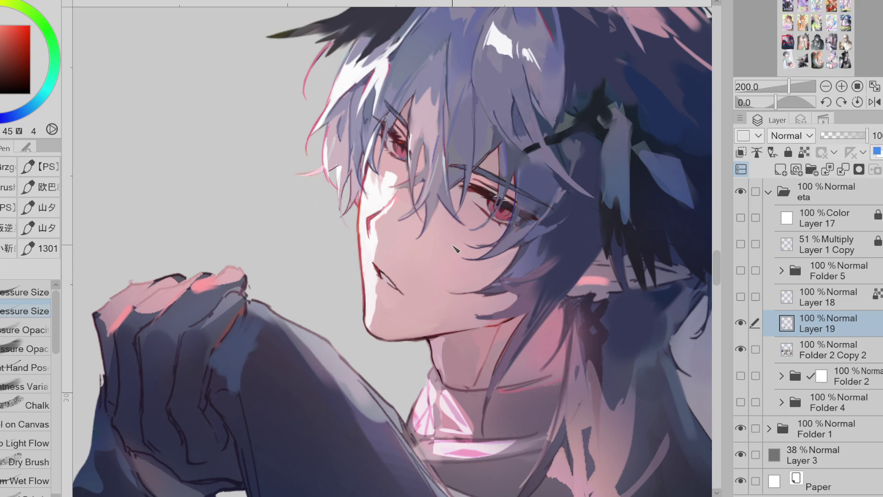
alt+click(381, 287)
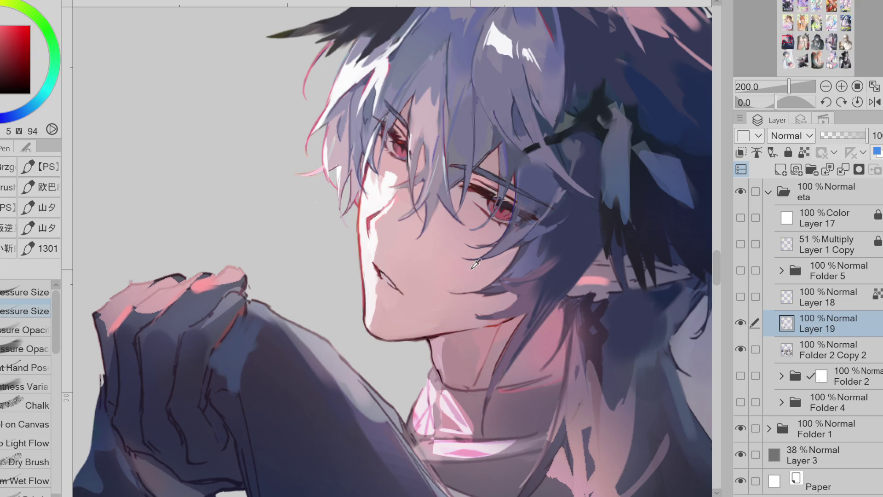
alt+click(399, 215)
alt+click(393, 200)
alt+click(375, 172)
scroll(345, 200, down, 1)
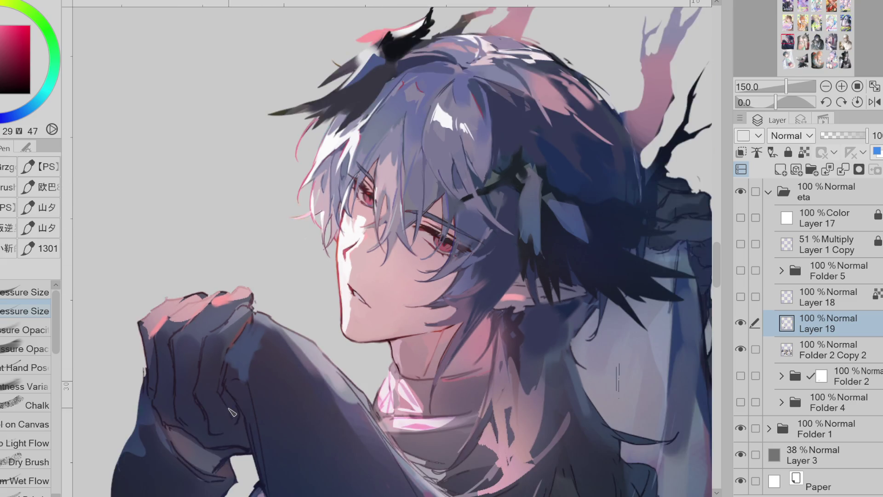
scroll(231, 412, down, 2)
scroll(304, 221, up, 2)
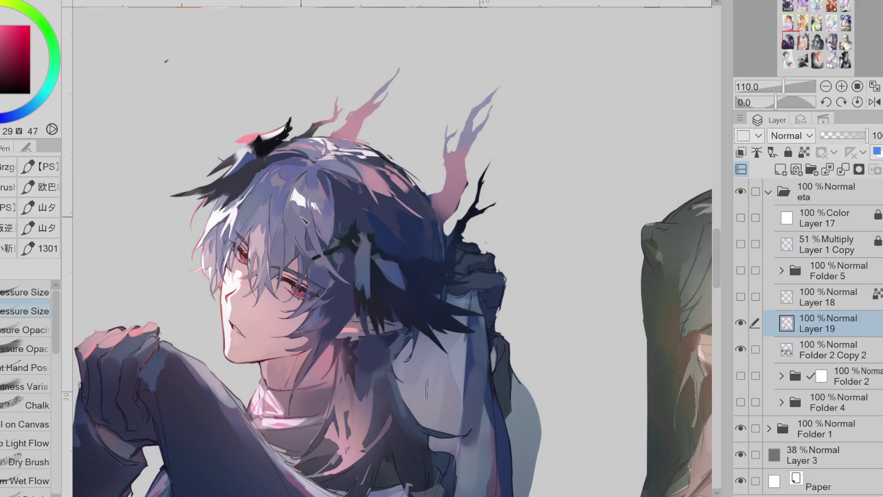
scroll(301, 220, down, 1)
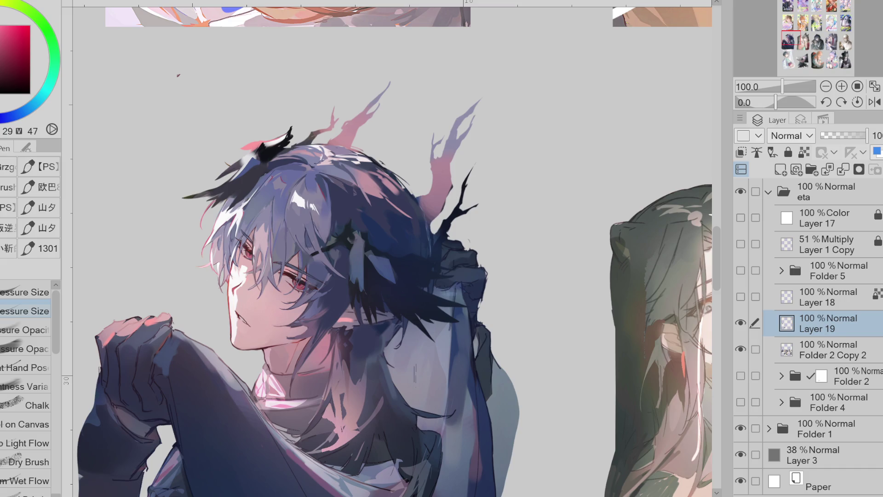
Gather dark blue and purple hair tones with the pressure-opacity brush, then mirror the view horizontally.
alt+click(368, 207)
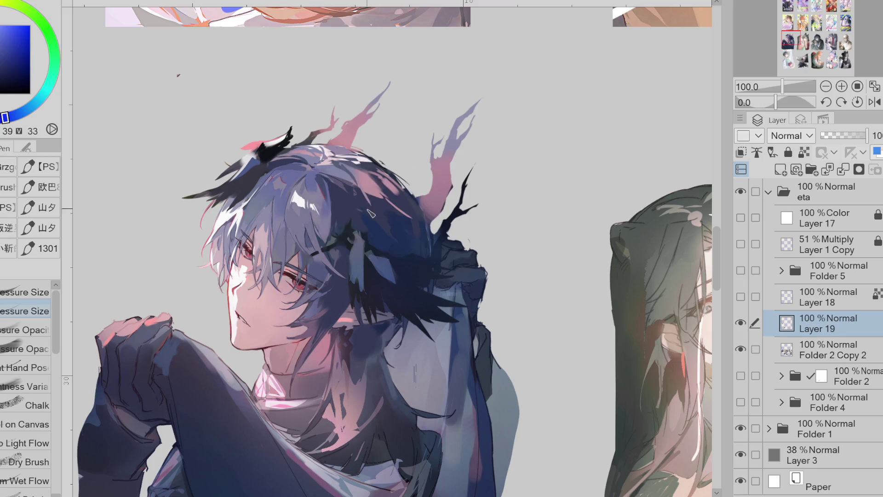
click(24, 348)
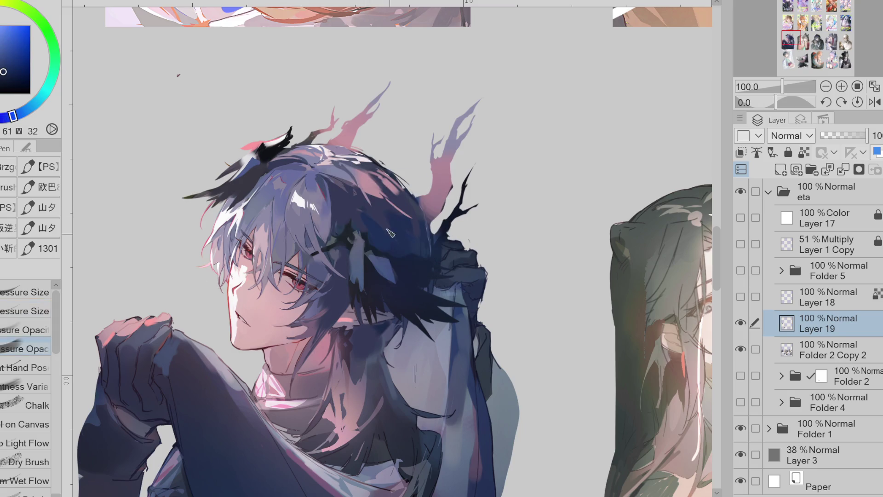
alt+click(359, 199)
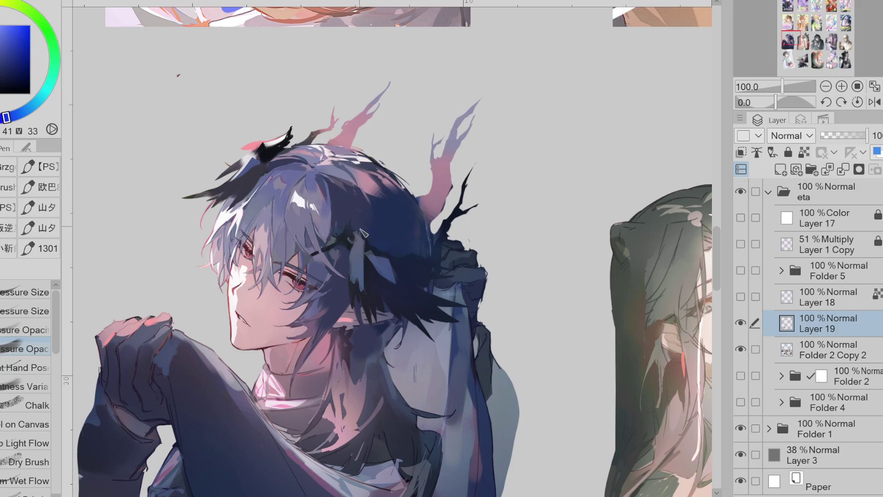
alt+click(344, 178)
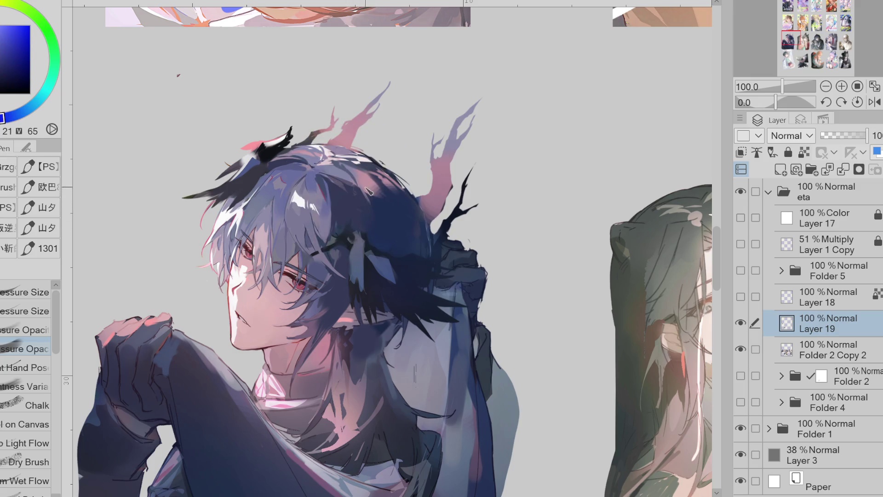
alt+click(375, 192)
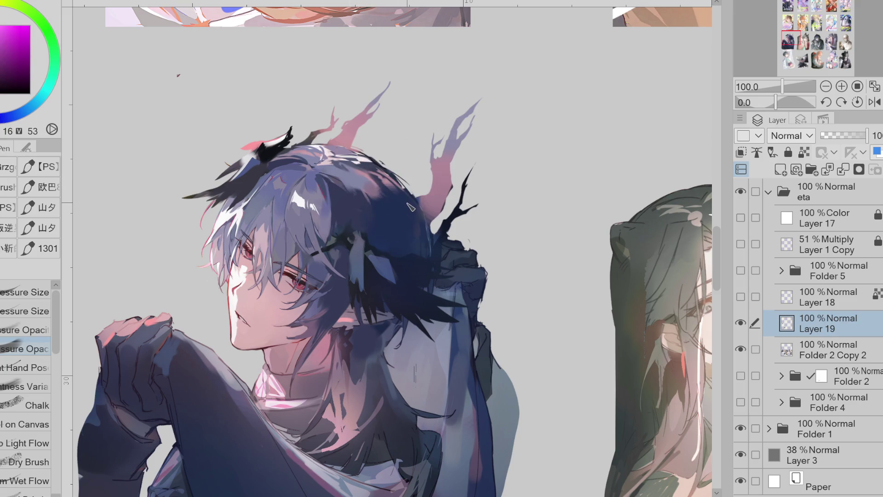
key(h)
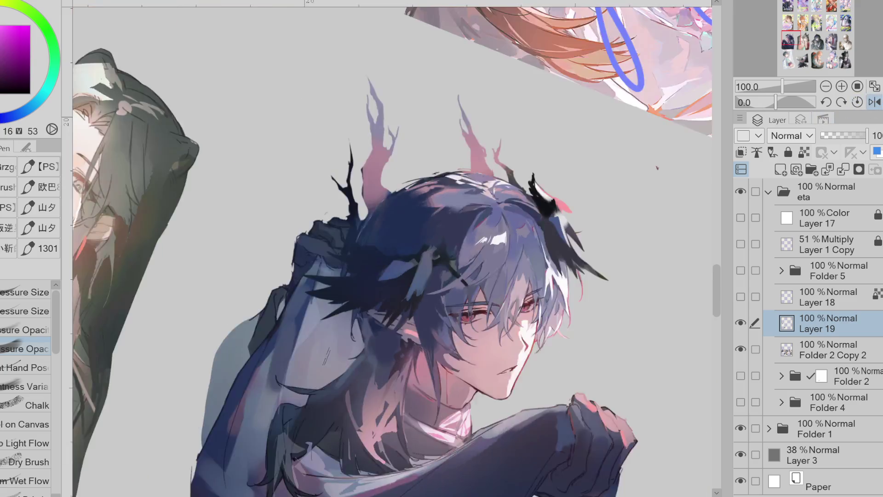
Rotate the view, settle on a dark blue and lasso-fill a band along the hair's top edge.
drag(778, 102, 783, 102)
alt+click(458, 219)
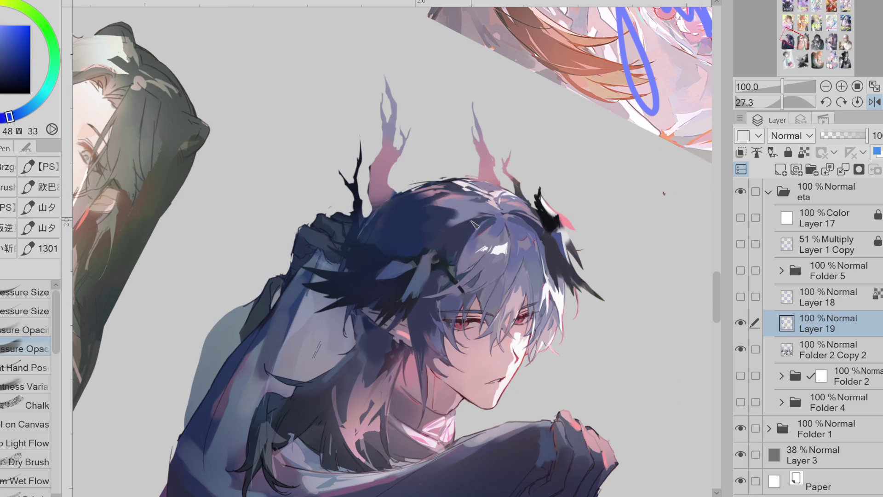
alt+click(460, 218)
alt+click(435, 192)
alt+click(471, 197)
alt+click(472, 196)
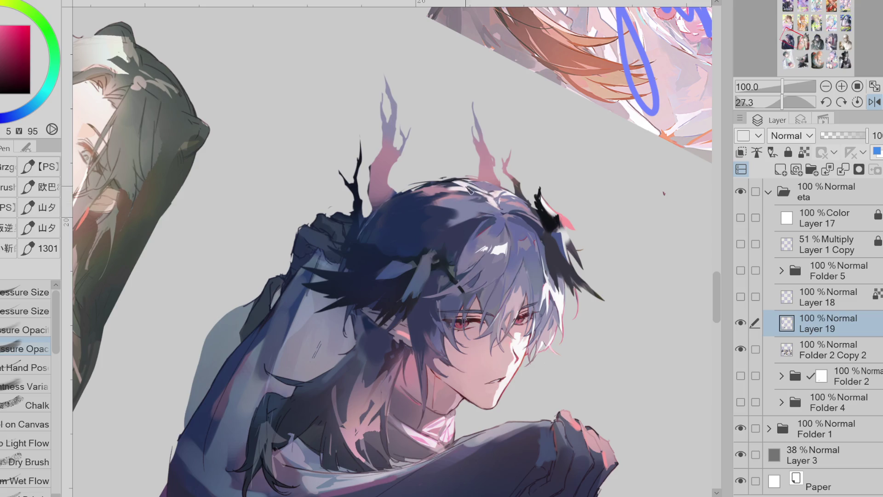
alt+click(436, 184)
alt+click(412, 202)
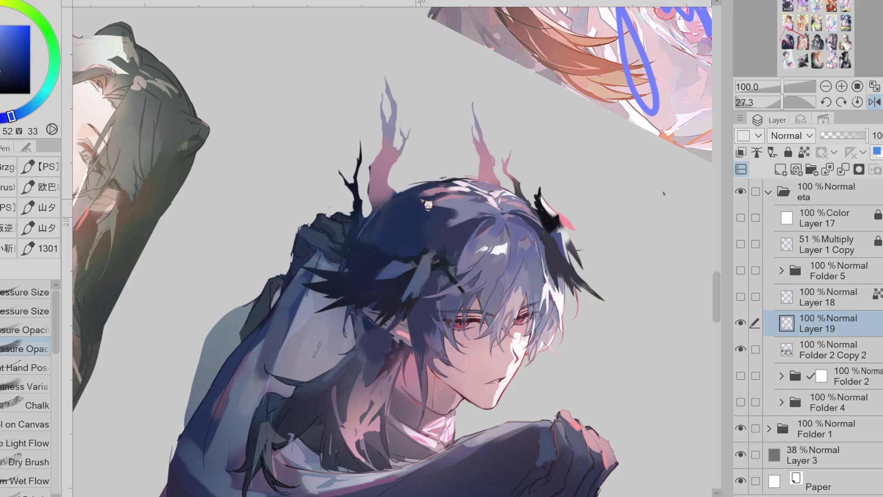
key(g)
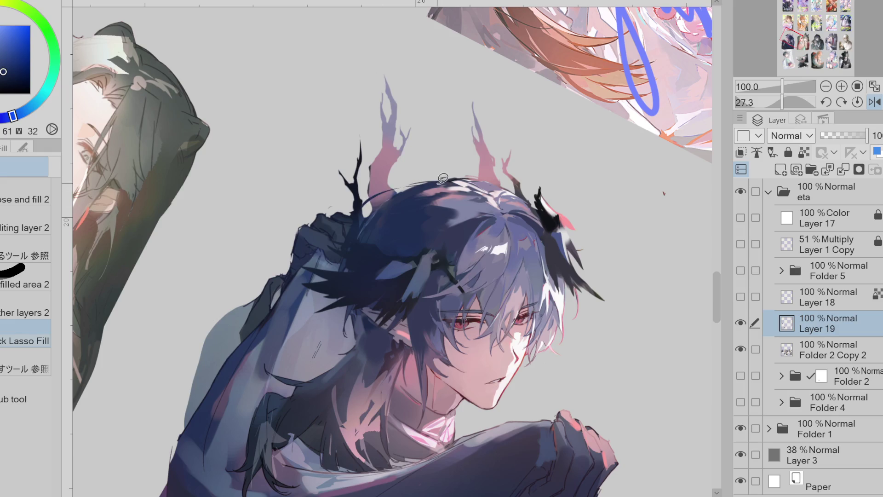
drag(428, 185, 442, 178)
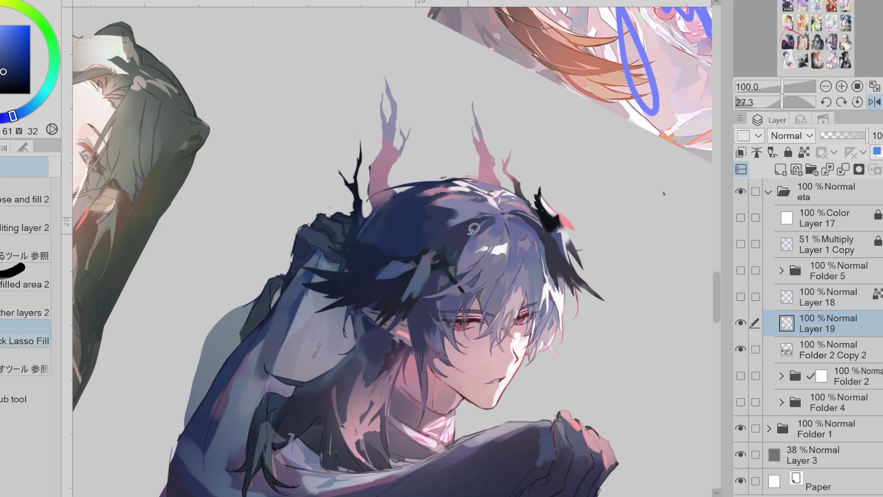
key(p)
Pen deeper blue strands into the fringe with sampled hair tones, then reset rotation and unmirror the view.
alt+click(378, 191)
alt+click(419, 219)
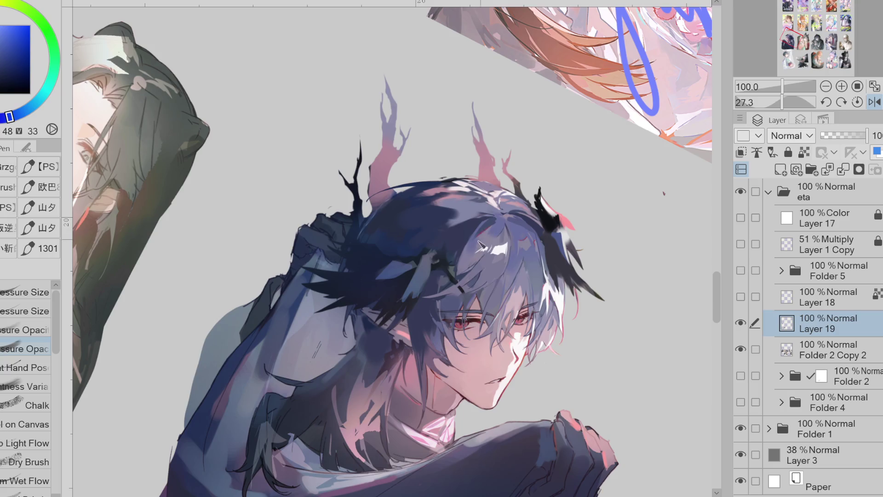
alt+click(453, 259)
alt+click(454, 254)
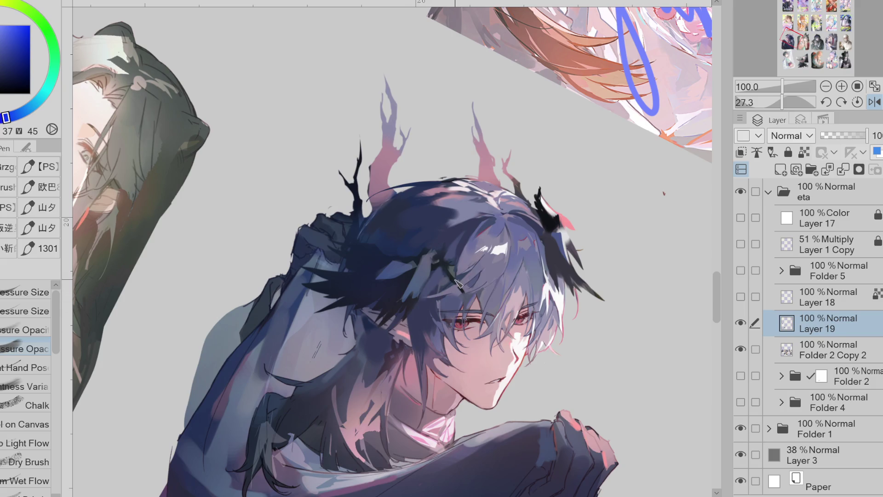
alt+click(462, 234)
alt+click(439, 286)
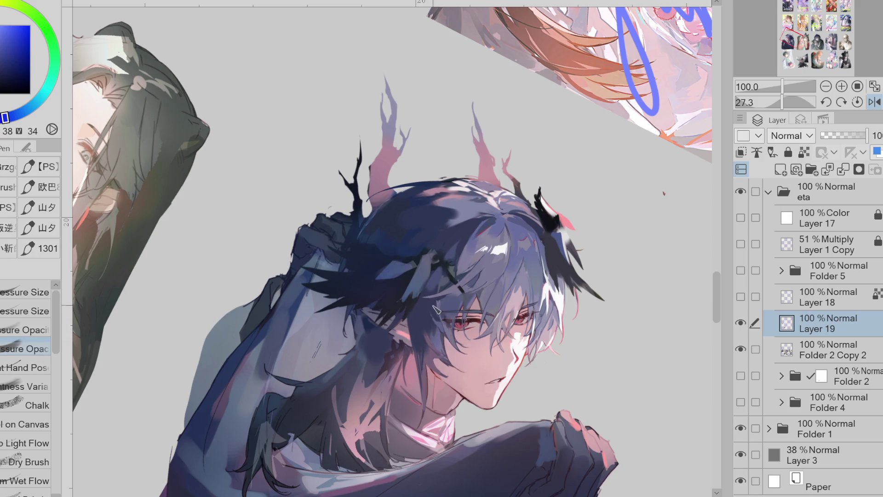
alt+click(445, 335)
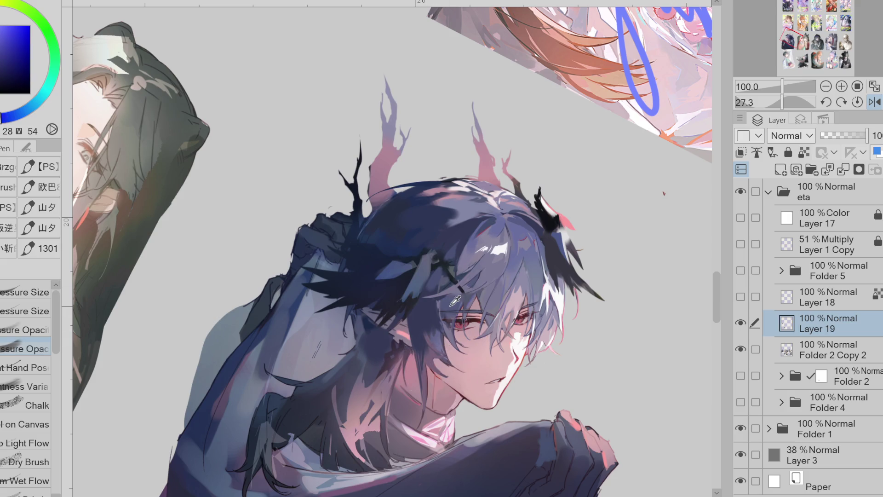
click(856, 101)
click(873, 101)
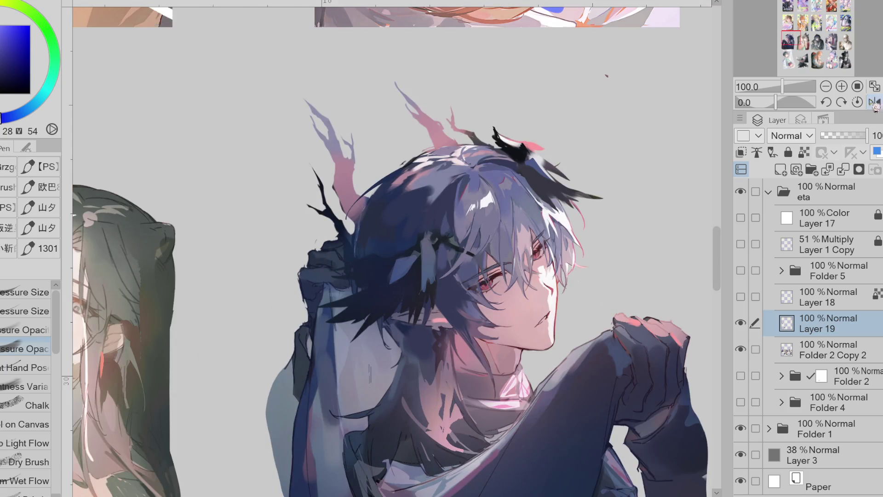
Toggle Layer 19 to compare the hair and pick muted and purple-blue shading tones.
alt+click(333, 250)
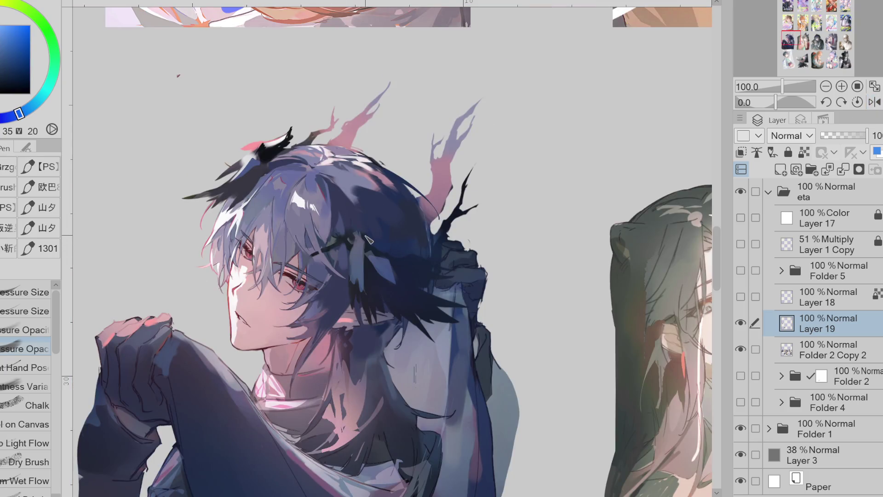
click(750, 324)
click(740, 322)
alt+click(342, 205)
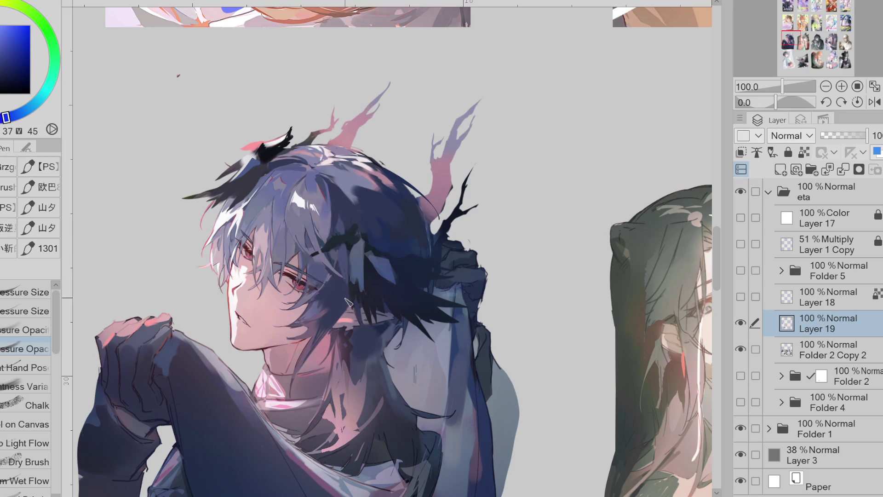
alt+click(335, 329)
alt+click(317, 319)
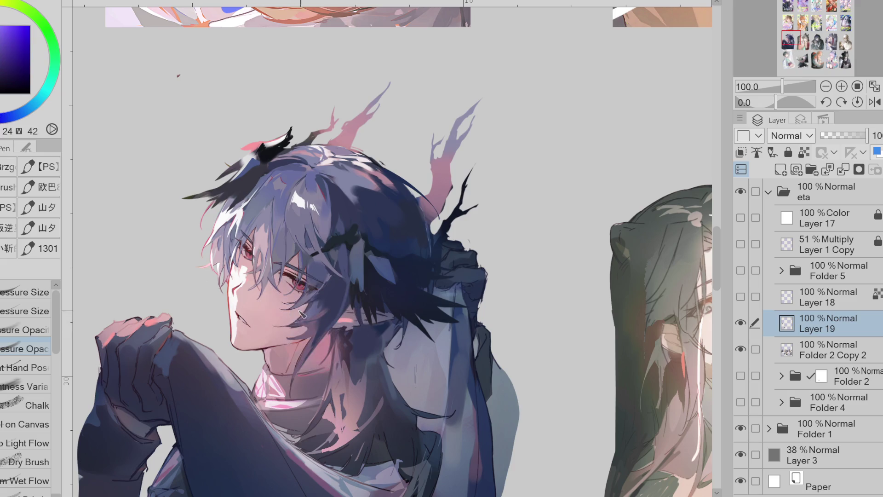
Lasso-fill blue shadow shapes into the strands around the boy's eye.
key(g)
alt+click(312, 299)
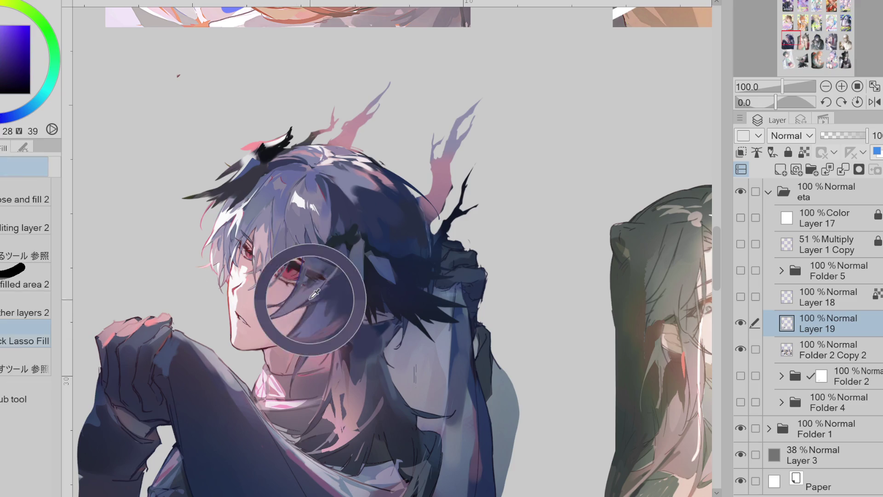
alt+click(310, 303)
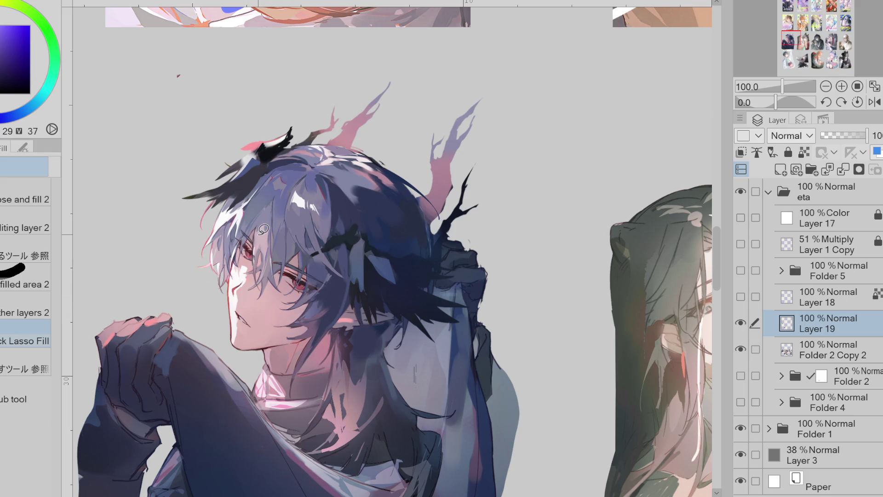
alt+click(225, 240)
alt+click(345, 272)
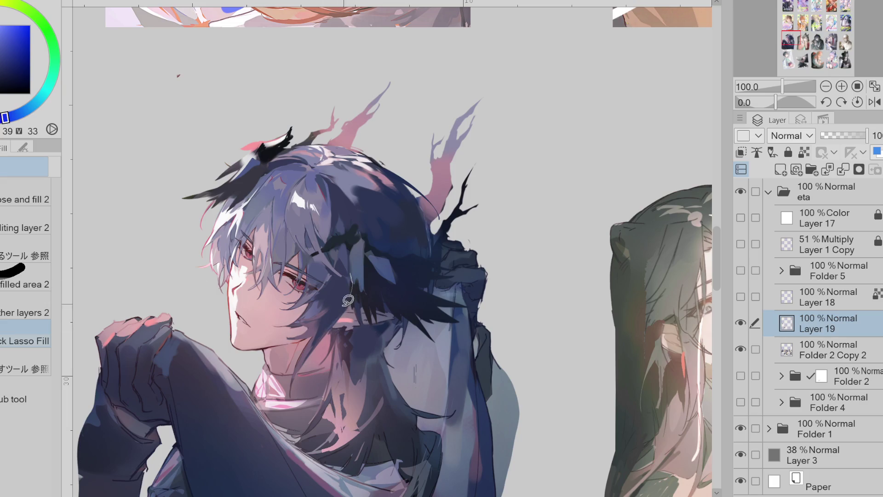
Pen purple and blue strands near the ear and eye, ending on the pressure-size brush.
key(p)
alt+click(317, 312)
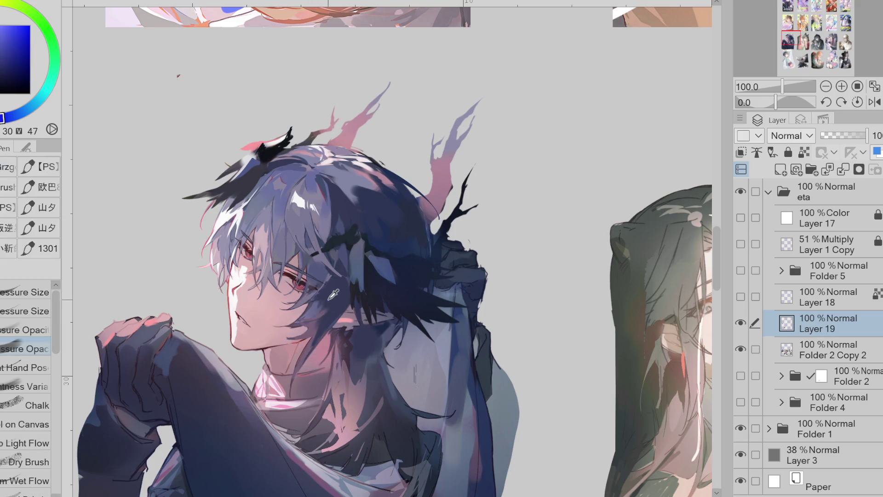
alt+click(322, 318)
alt+click(327, 306)
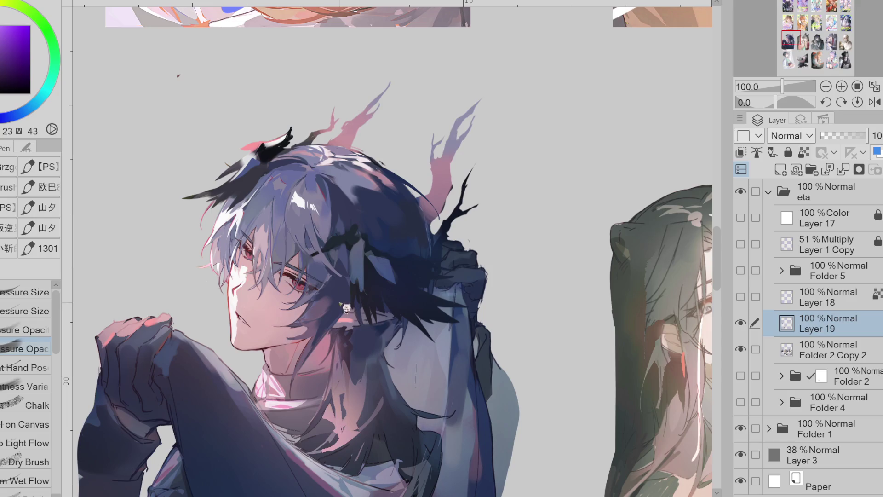
alt+click(333, 289)
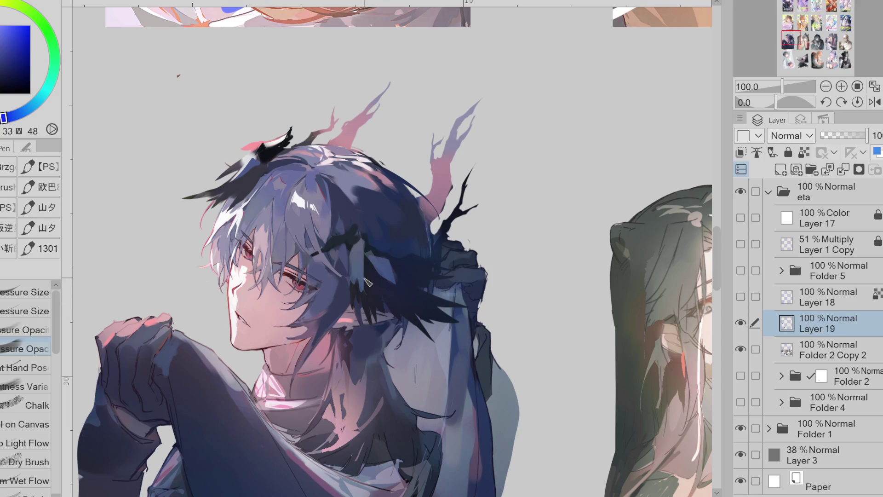
alt+click(301, 246)
alt+click(320, 258)
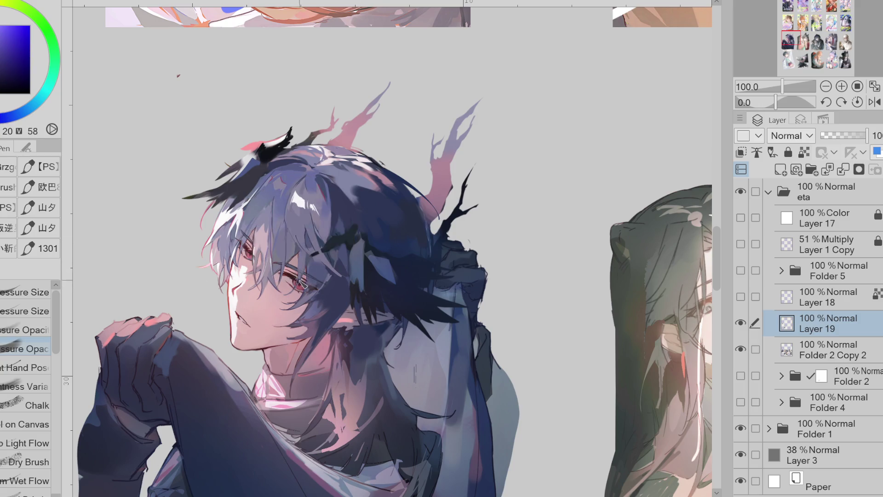
key(b)
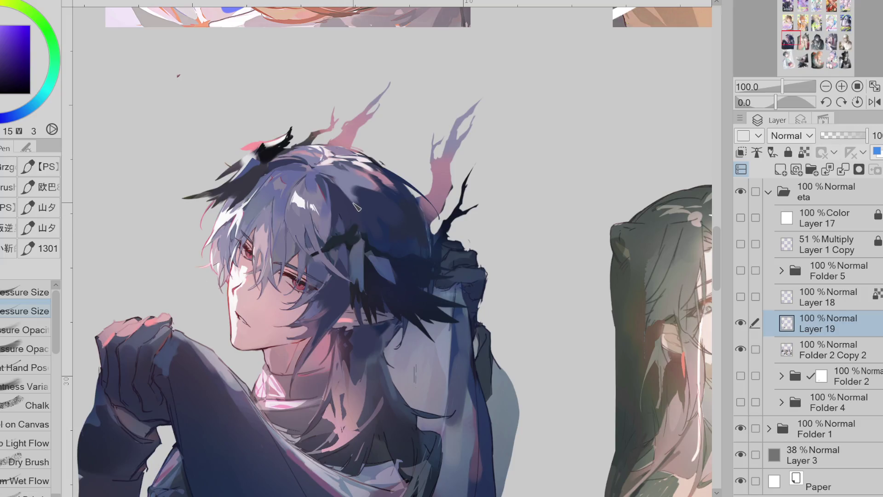
Paint deep and muted blues into the hair near the ear, shifting to pinkish-grey and purple tones.
drag(6, 57, 5, 122)
click(9, 71)
alt+click(356, 315)
click(319, 317)
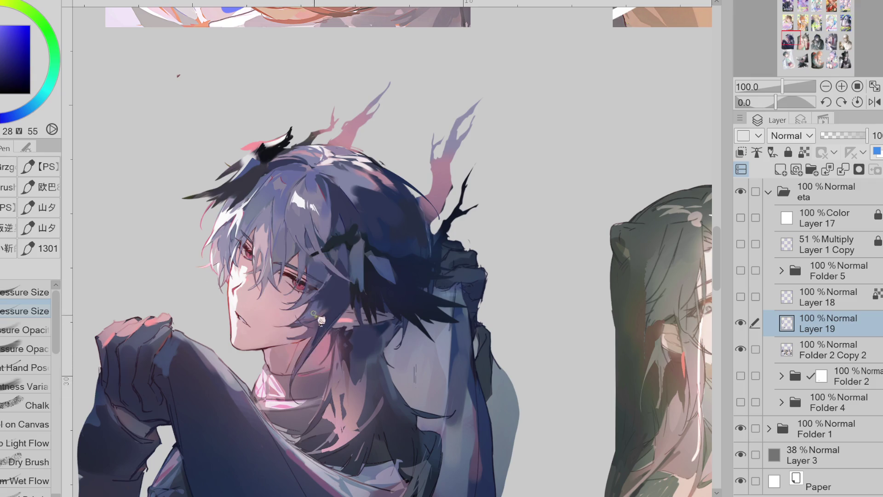
click(333, 314)
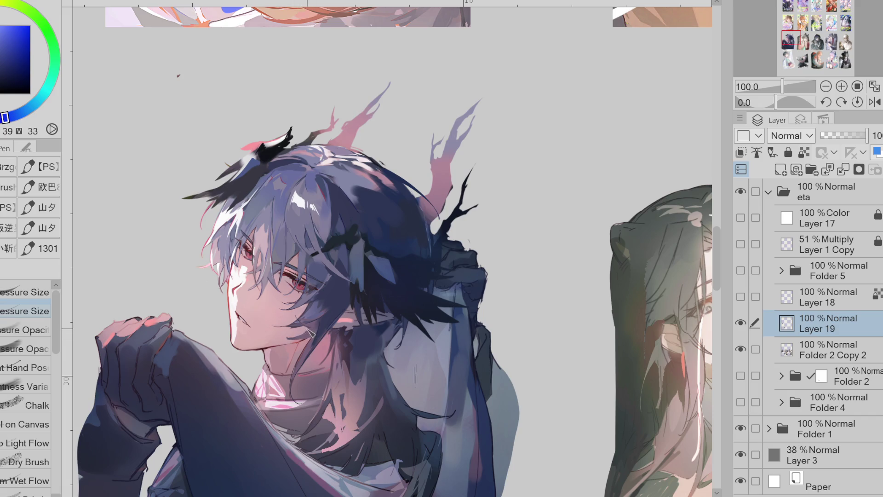
alt+click(296, 345)
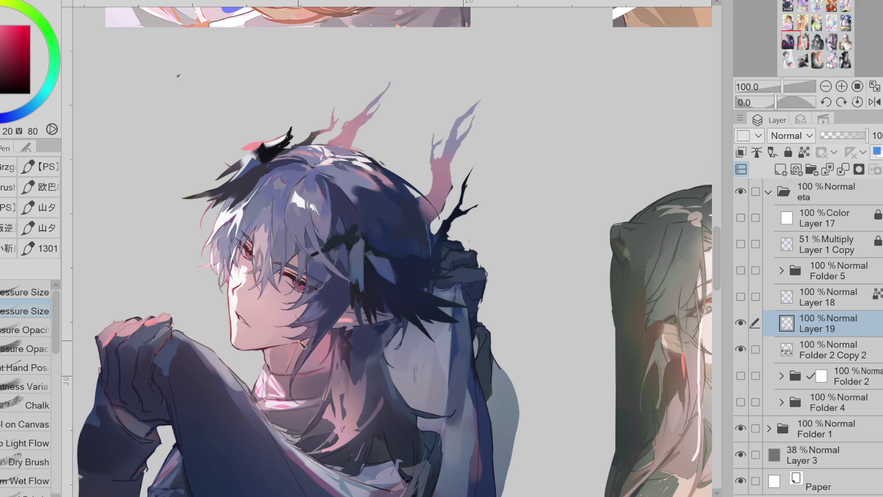
alt+click(314, 339)
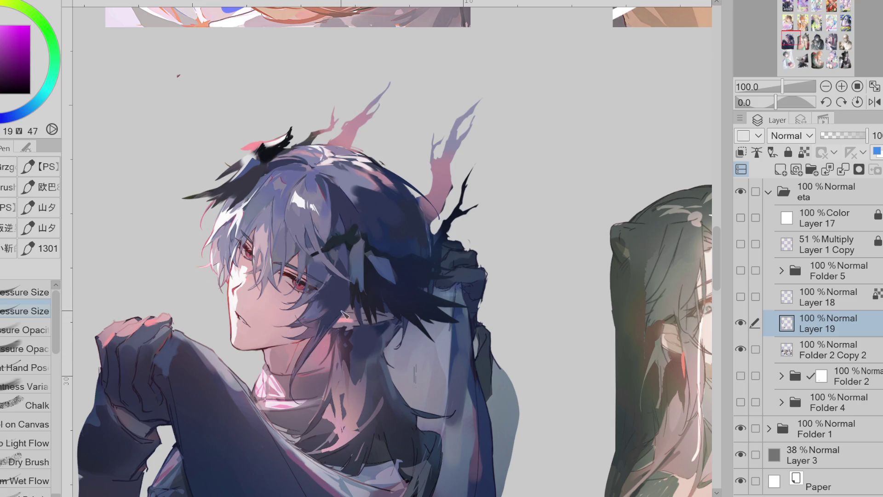
Layer more saturated and darker sampled tones over the strands across the eye and temple.
alt+click(321, 308)
alt+click(309, 323)
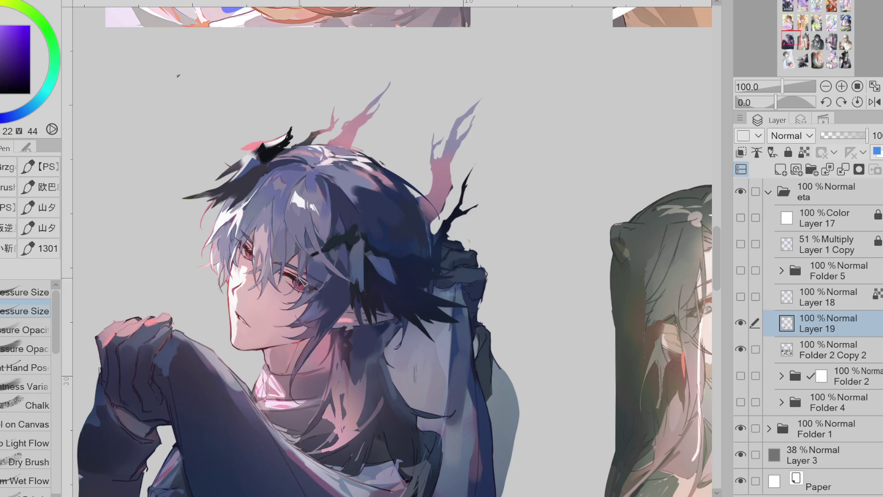
alt+click(310, 255)
alt+click(351, 266)
alt+click(323, 309)
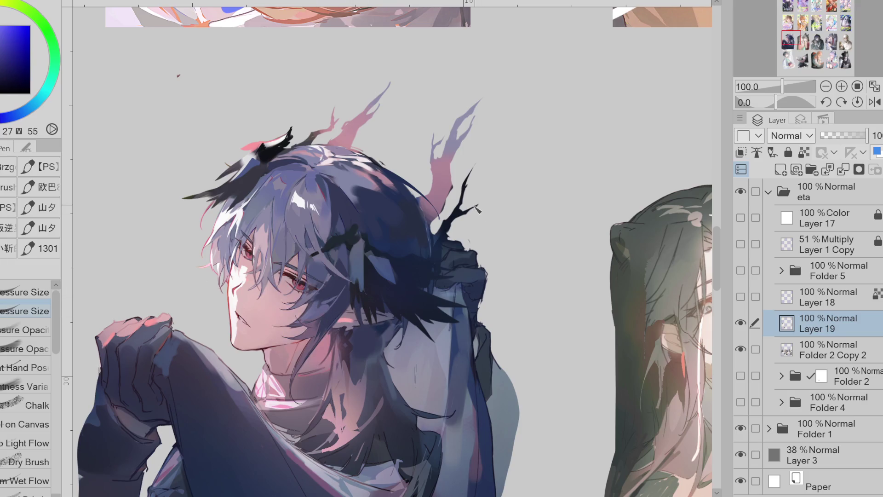
alt+click(315, 257)
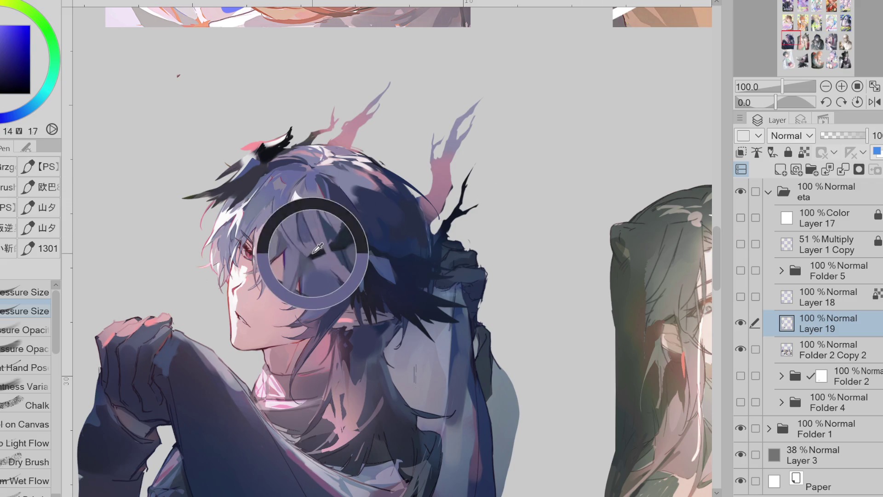
alt+click(316, 257)
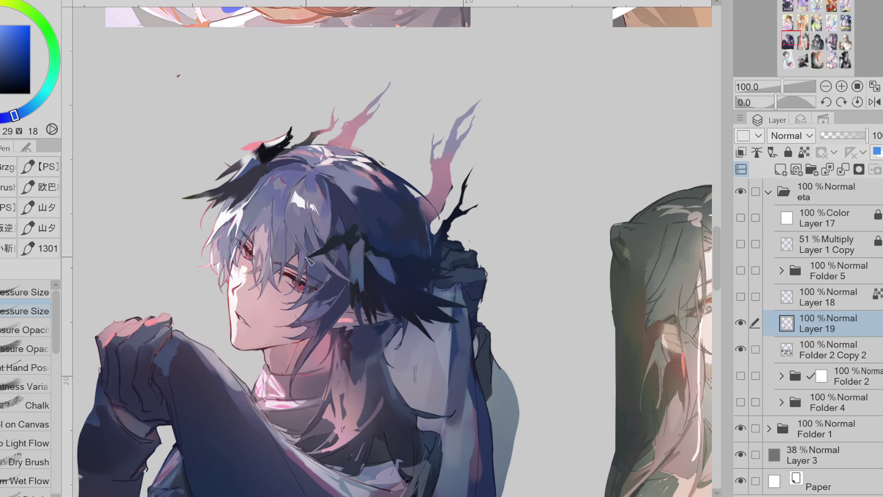
scroll(379, 237, down, 2)
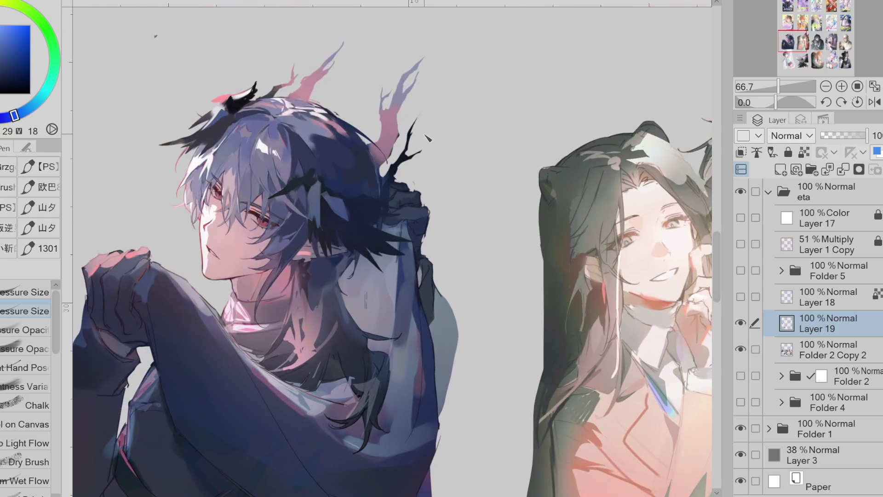
Touch up the hair crown with saturated blue and magenta tones sampled nearby.
alt+click(317, 154)
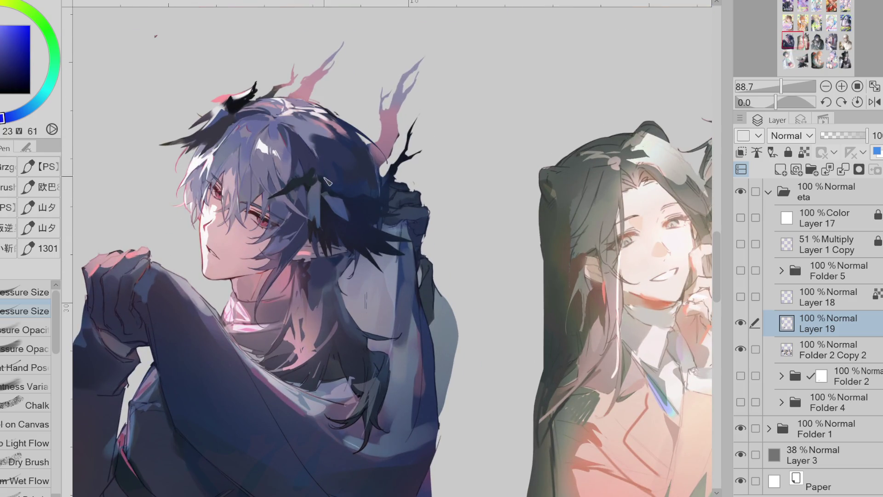
alt+click(318, 154)
alt+click(314, 152)
alt+click(283, 119)
alt+click(292, 113)
alt+click(287, 116)
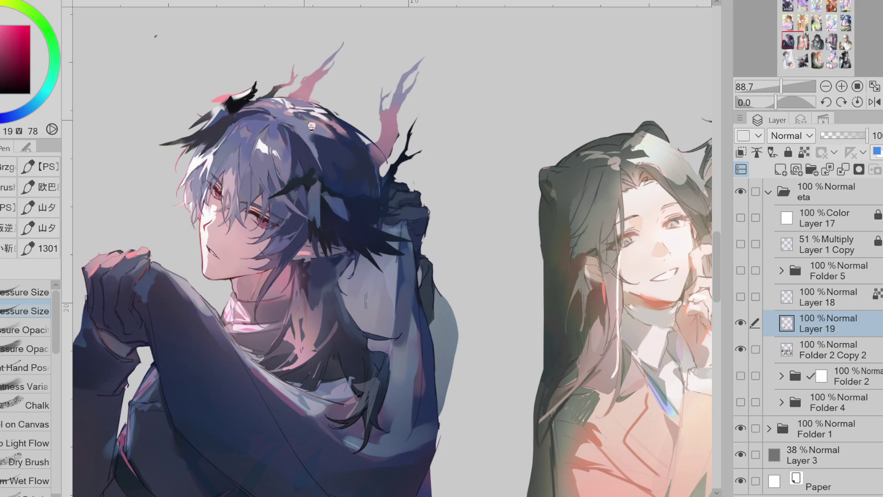
Deepen the crown shadows with darker sampled blues, then switch to Auto Select.
alt+click(341, 141)
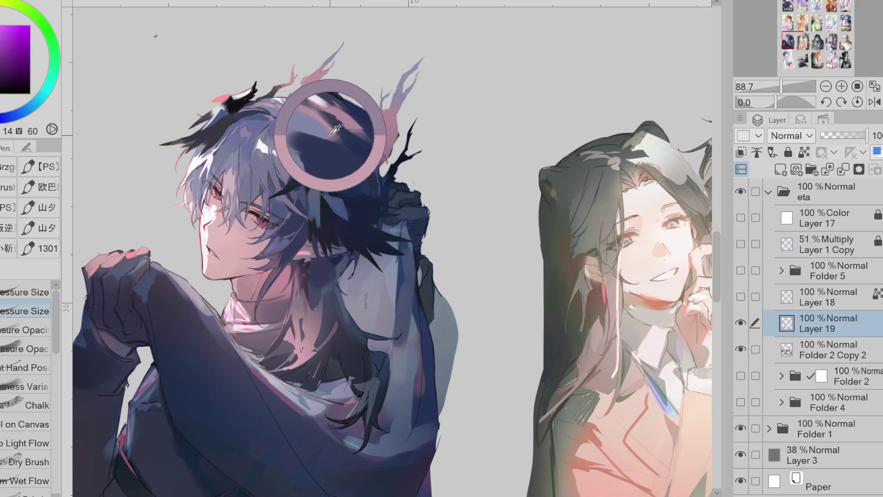
alt+click(332, 130)
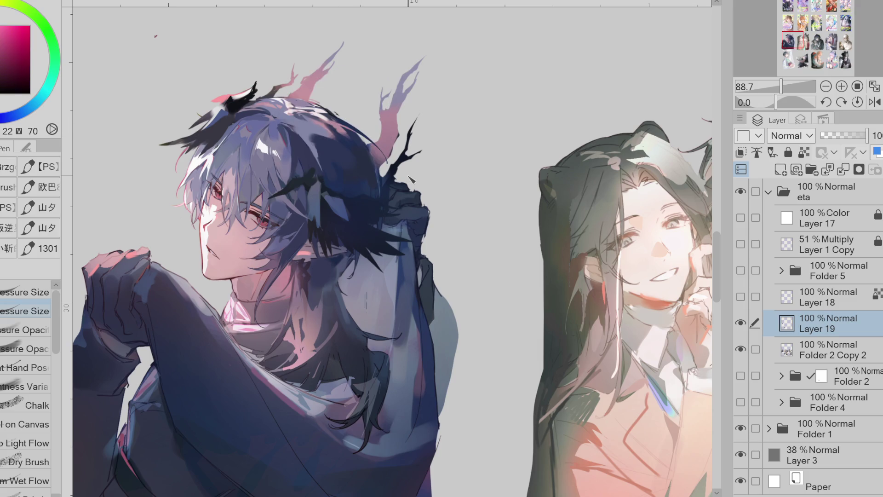
alt+click(300, 117)
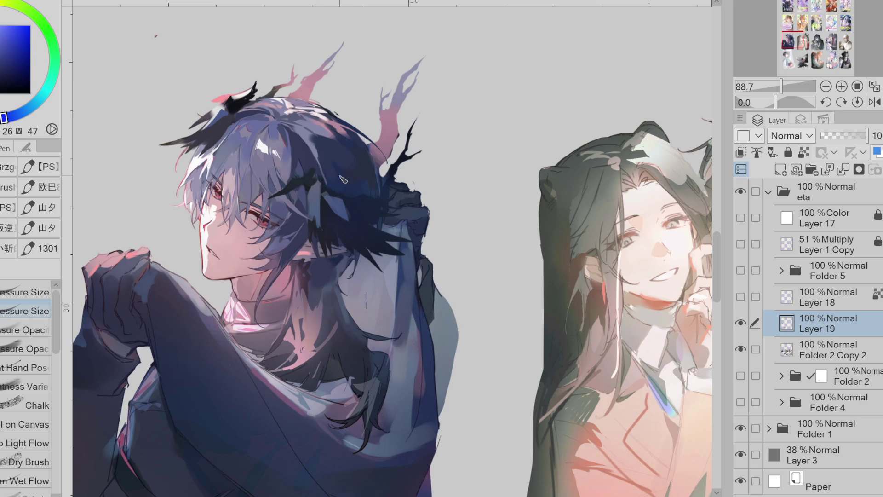
alt+click(336, 259)
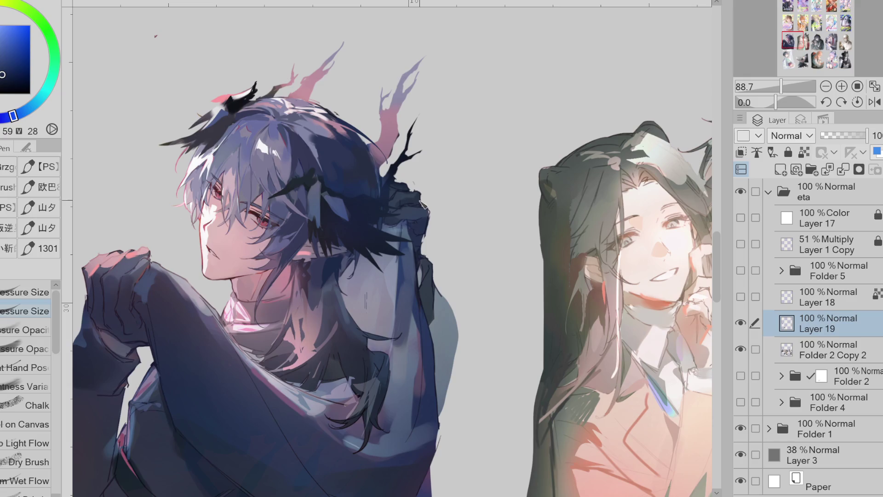
key(w)
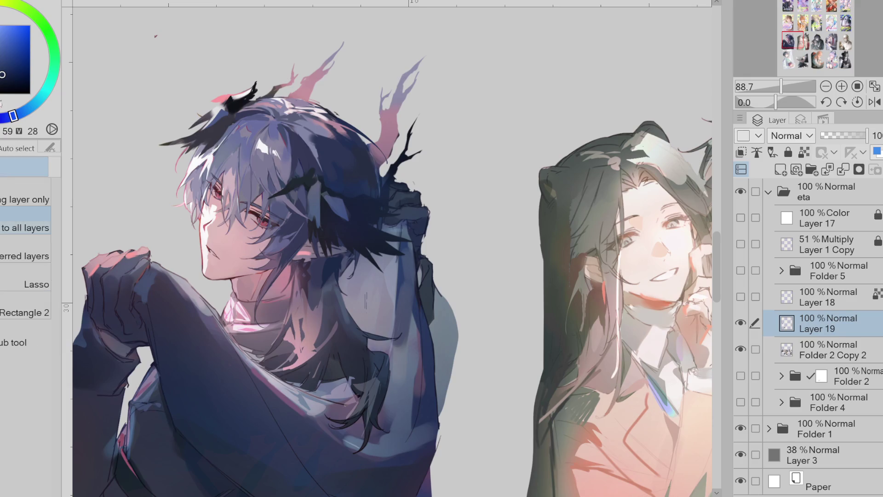
Auto-select the top of the hair and airbrush it softly darker, then deselect.
click(314, 150)
key(b)
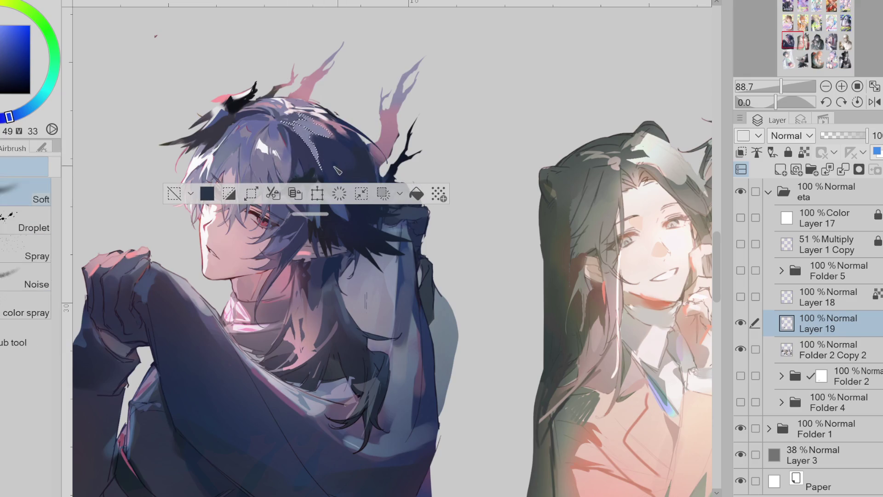
drag(310, 159, 320, 131)
key(ctrl+d)
alt+click(324, 150)
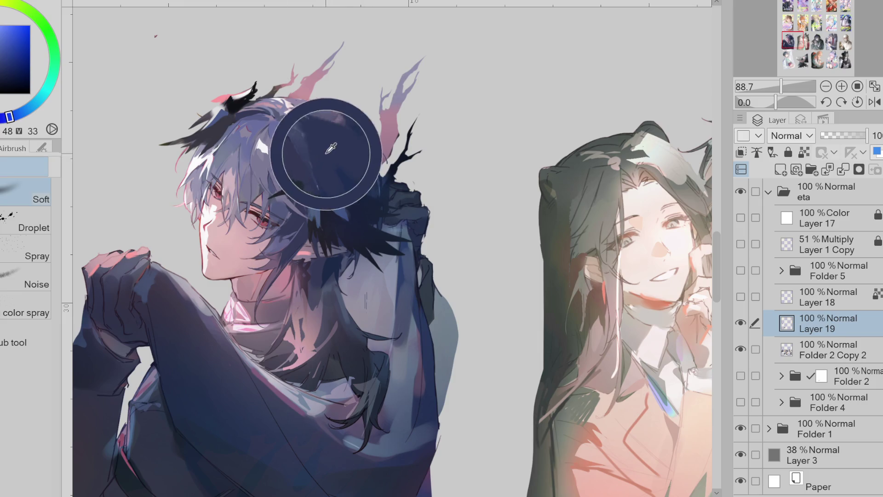
alt+click(320, 142)
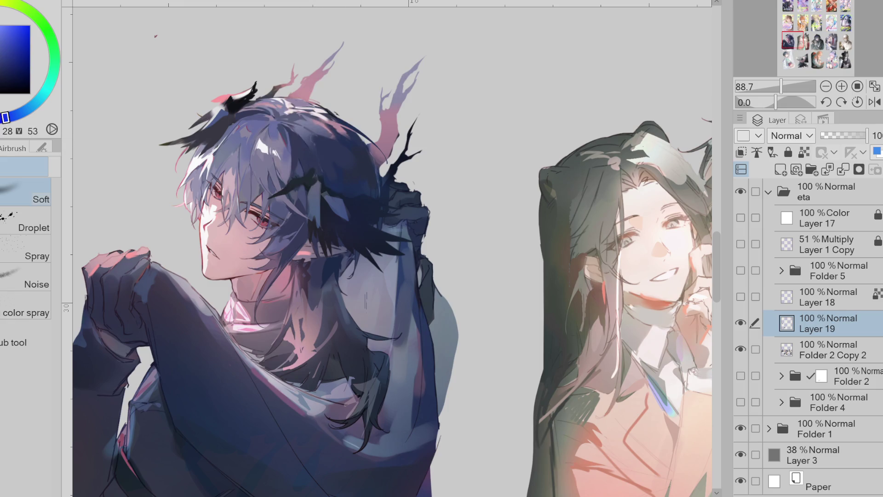
Reselect a hair region, airbrush inside it again, clear the selection and pick magenta for lasso fill.
key(w)
click(303, 145)
key(b)
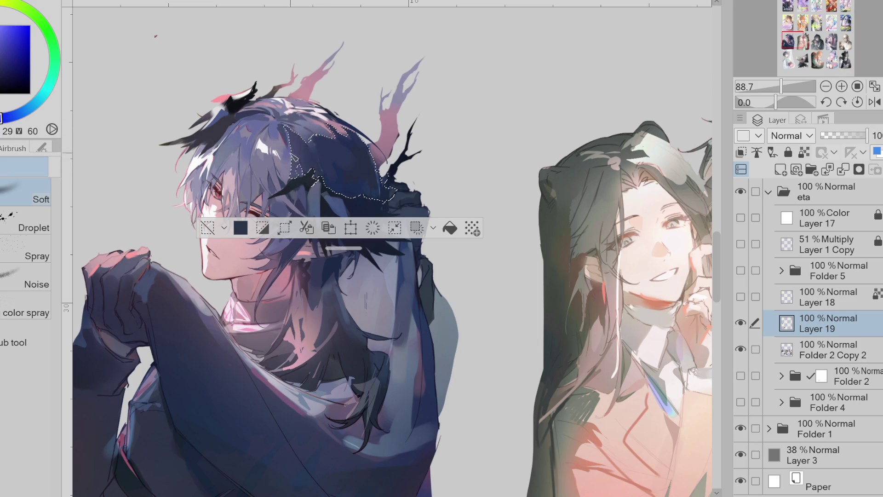
click(208, 229)
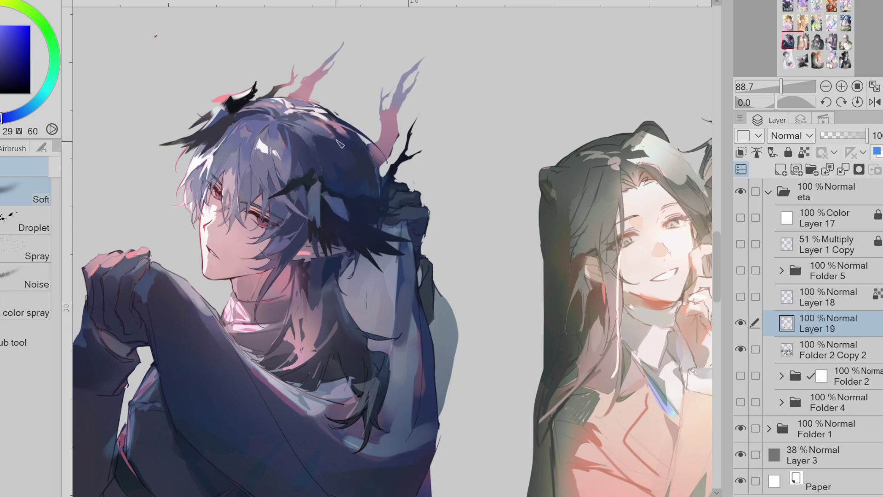
alt+click(353, 137)
key(g)
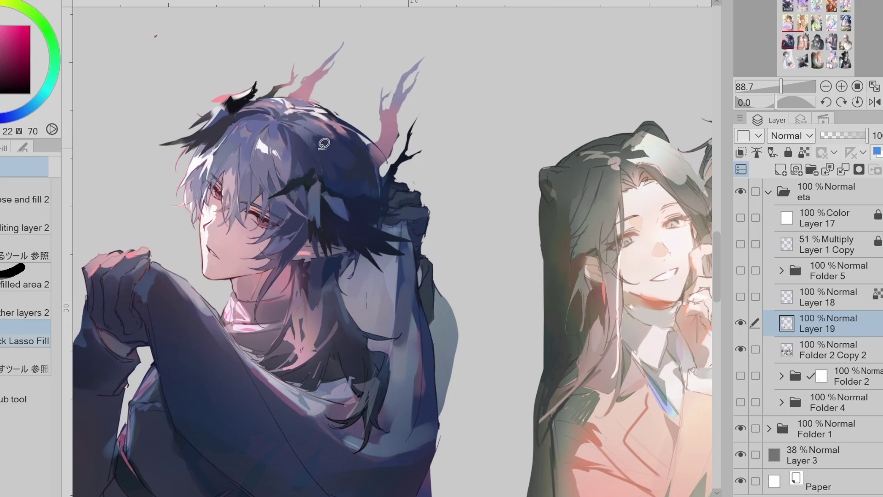
Lasso-fill a dark hair area and pick a darker blue-purple tone.
drag(394, 156, 413, 156)
key(ctrl+d)
alt+click(300, 157)
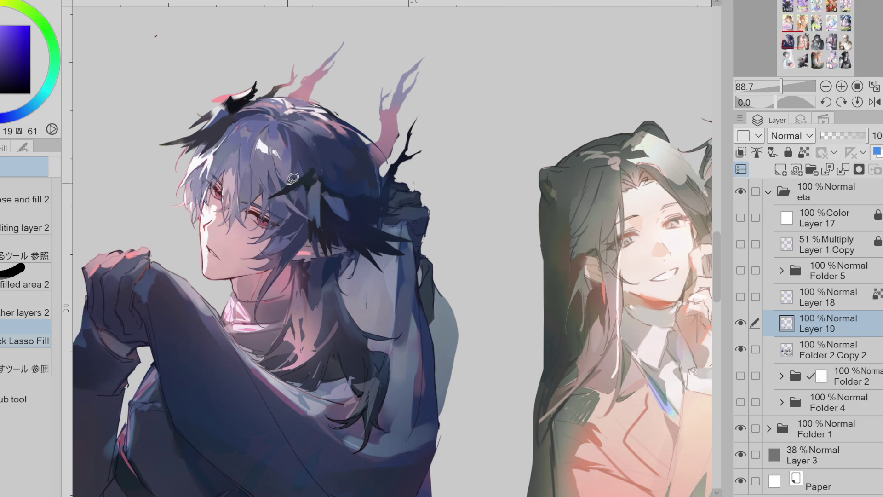
alt+click(307, 129)
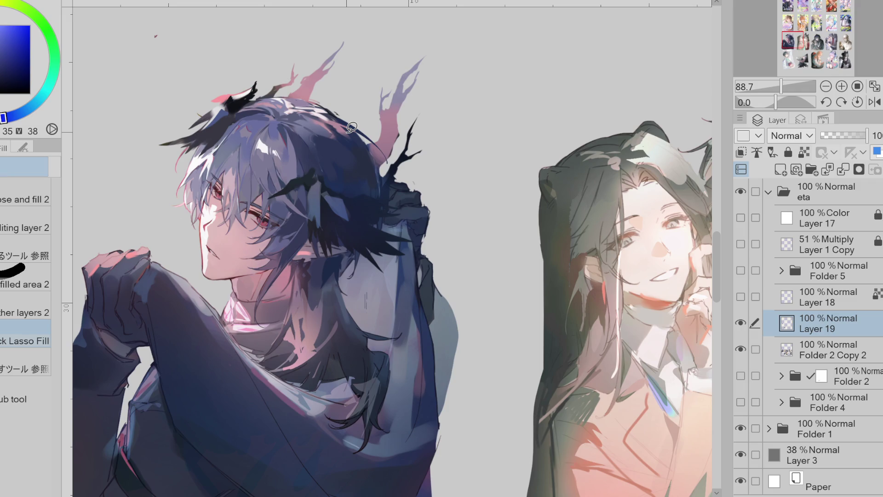
Brush darker blue strokes into the hair with sampled shadow tones.
key(b)
alt+click(293, 129)
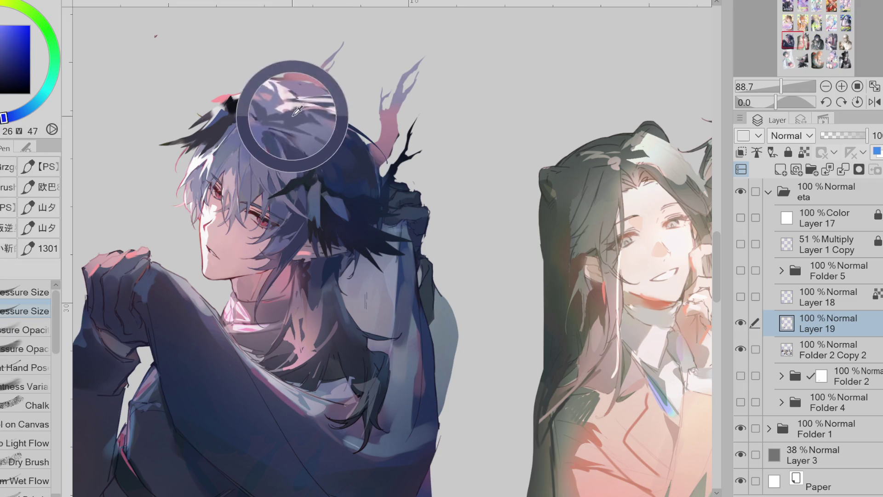
alt+click(294, 145)
alt+click(292, 138)
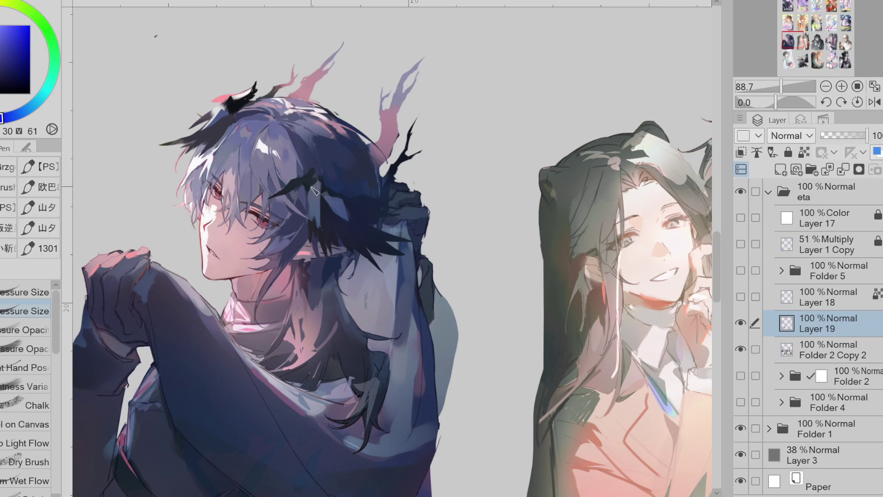
alt+click(320, 150)
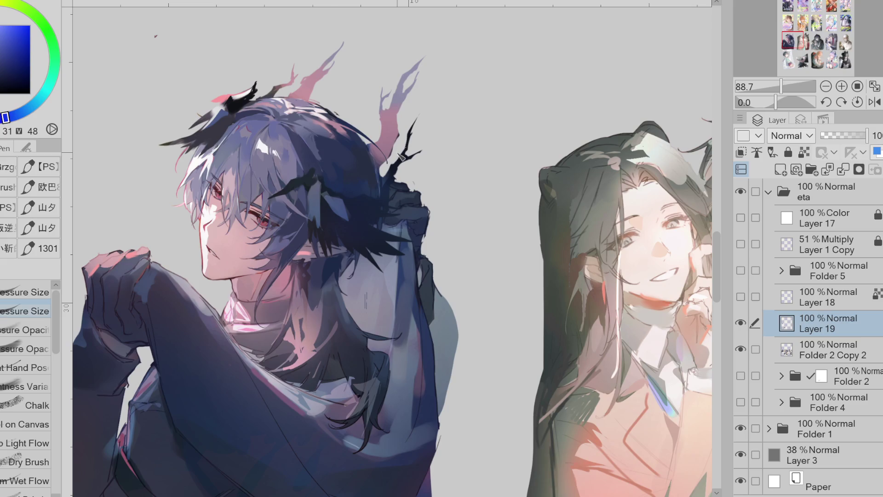
drag(319, 151, 352, 190)
alt+click(317, 148)
Lasso-fill another hair shadow area with deeper sampled tones.
key(g)
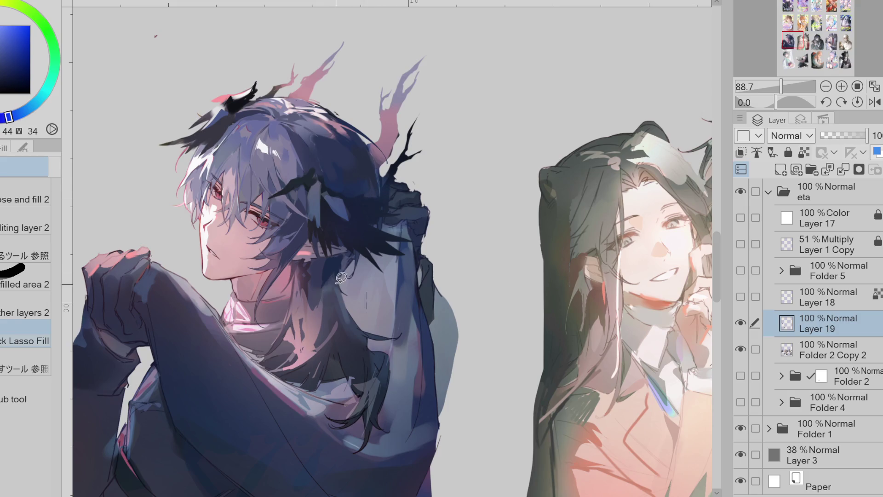
alt+click(342, 300)
mouse_move(342, 294)
mouse_down()
mouse_move(350, 312)
mouse_move(356, 254)
mouse_up()
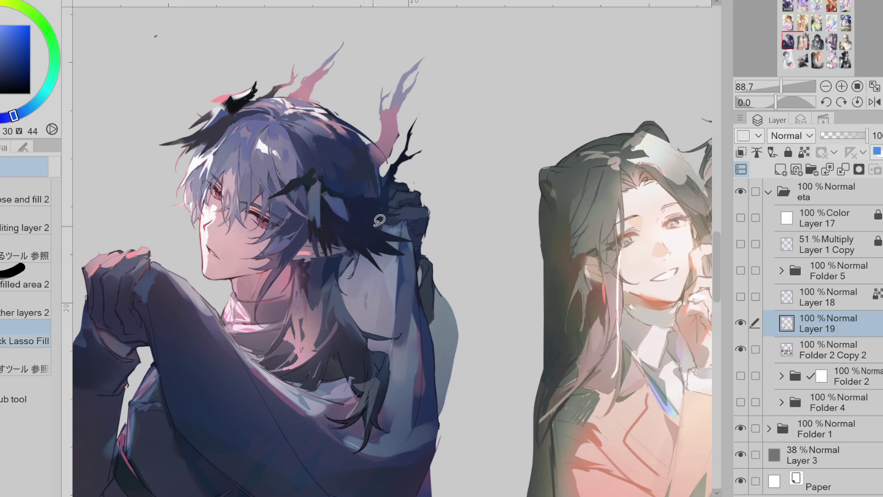
alt+click(377, 184)
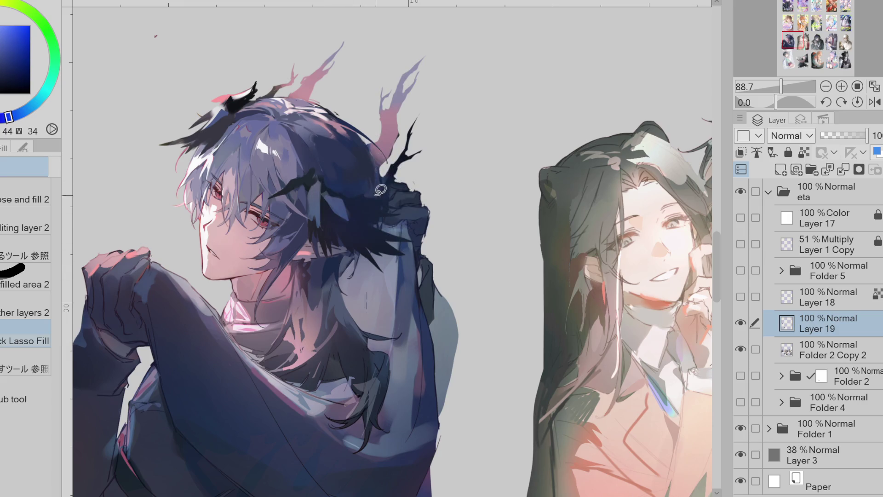
alt+click(364, 164)
Pen pale pink and muted blue glints into the crown, then mirror the canvas horizontally.
key(p)
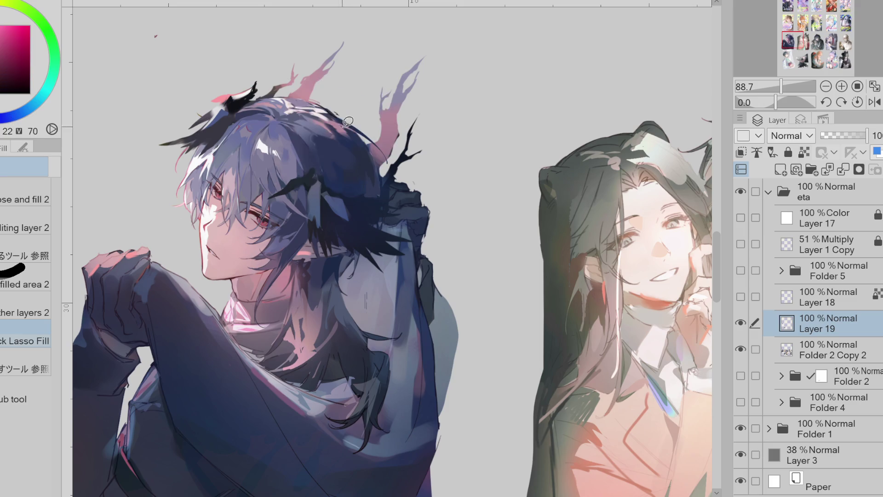
alt+click(328, 126)
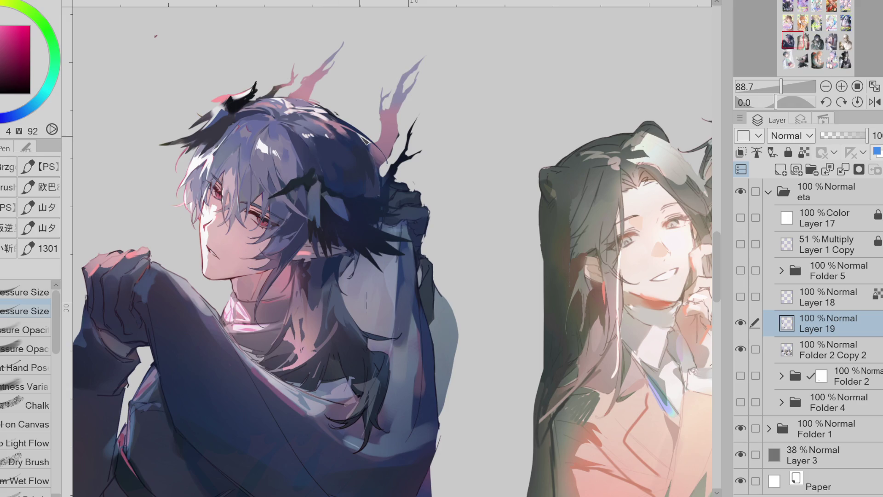
alt+click(314, 117)
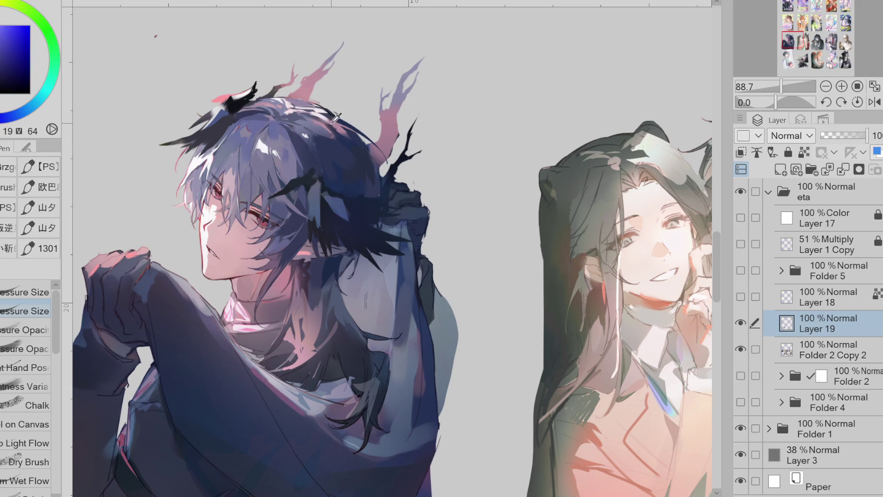
alt+click(305, 117)
alt+click(337, 127)
alt+click(345, 136)
alt+click(309, 124)
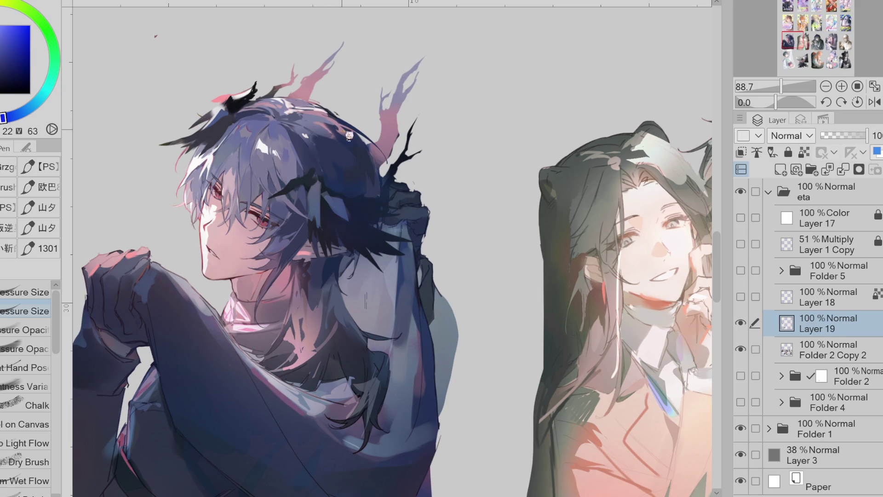
alt+click(323, 114)
key(h)
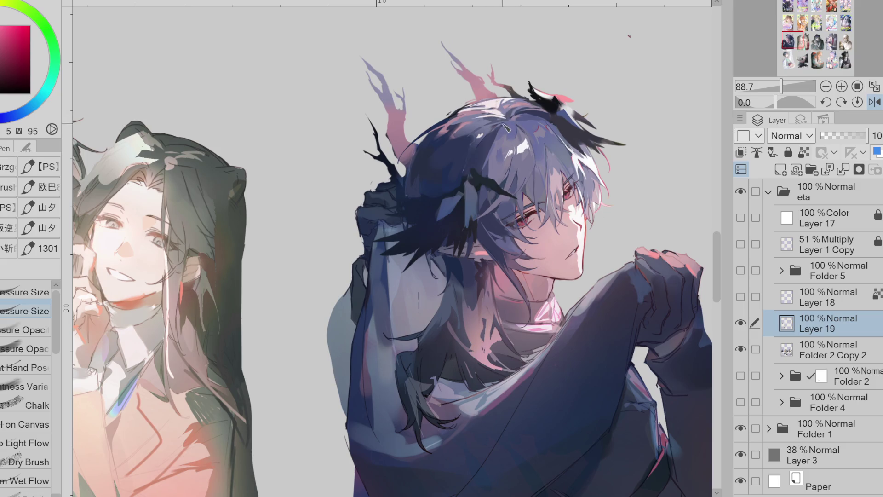
Try dark blue, black, blue-grey and reddish tones, tilt the canvas about 25°, and settle on dark blue.
alt+click(422, 159)
alt+click(408, 188)
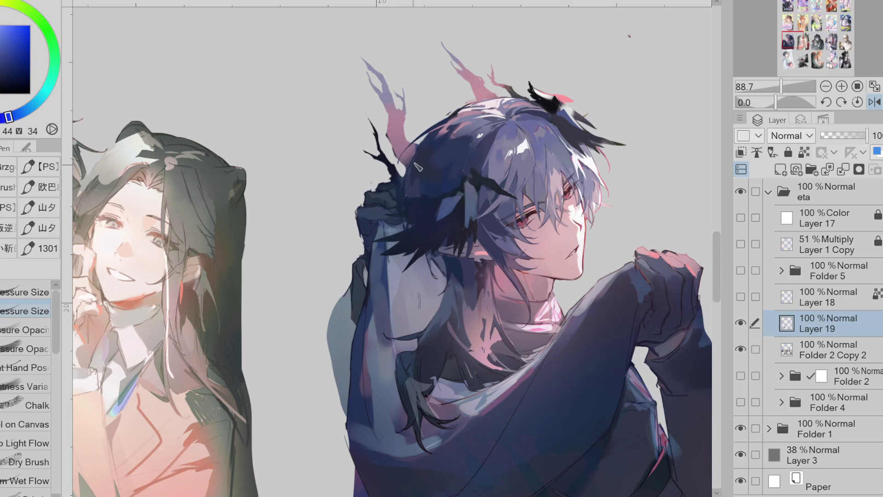
alt+click(394, 150)
alt+click(479, 168)
alt+click(482, 134)
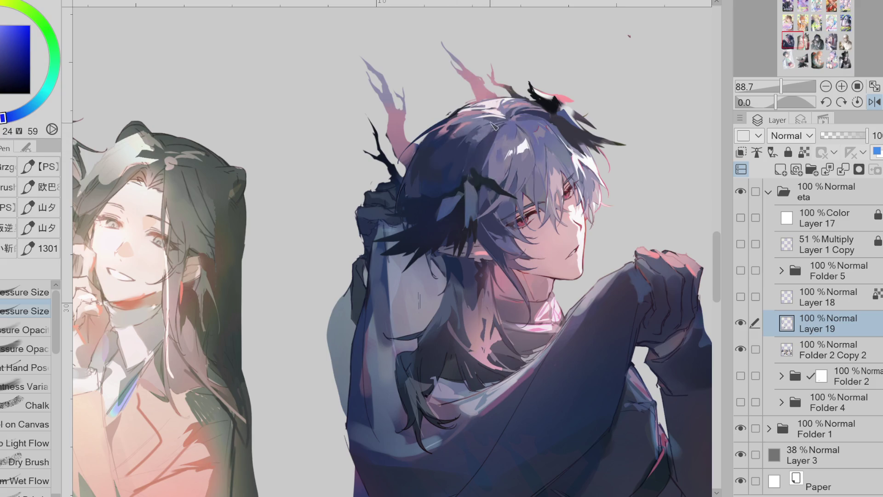
alt+click(472, 128)
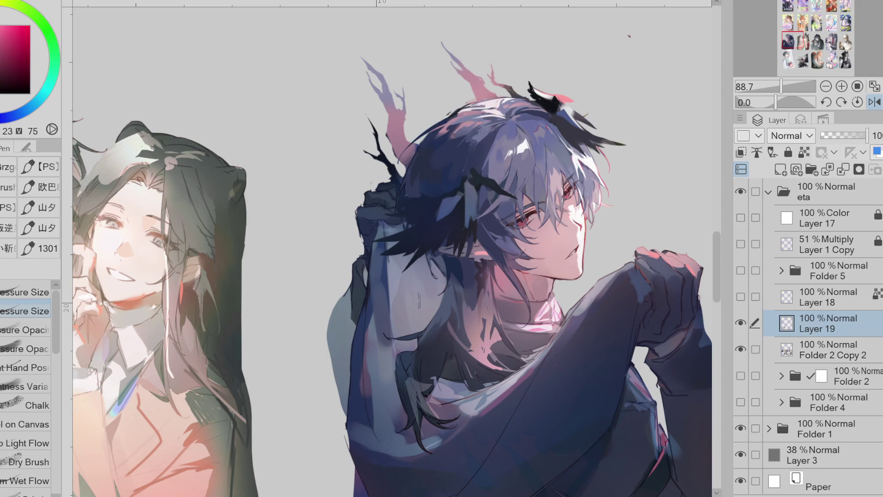
key(minus)
key(minus)
alt+click(483, 293)
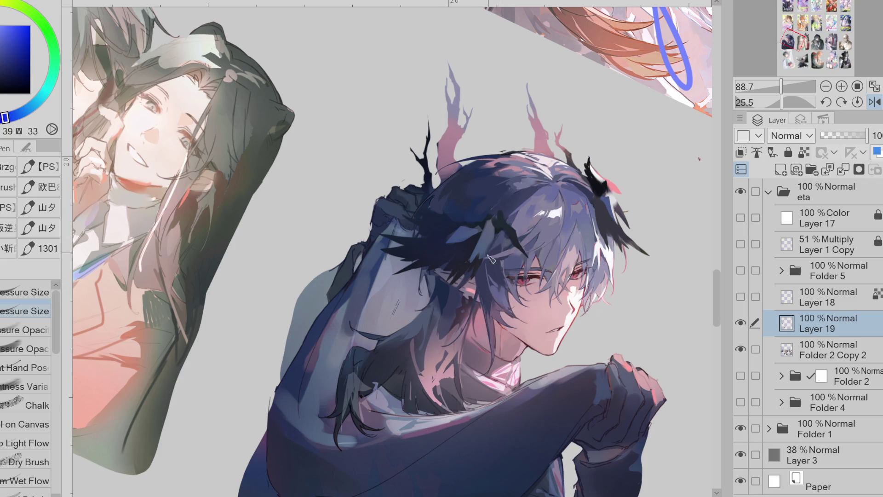
Darken the hair strands below the ear with muted dark blues on the pressure-opacity brush.
alt+click(501, 232)
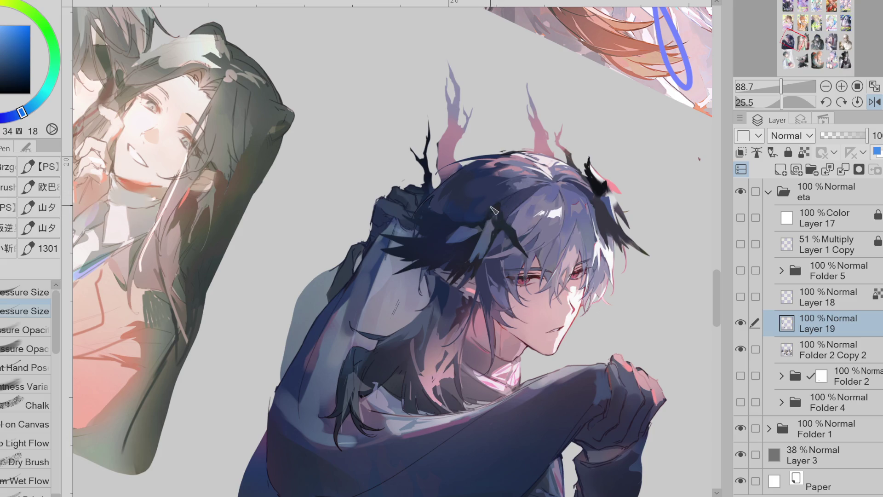
alt+click(476, 223)
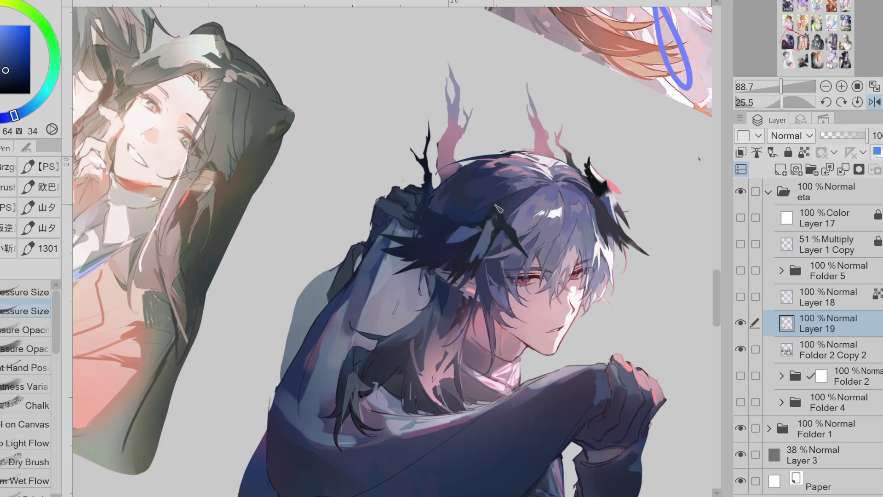
alt+click(476, 214)
click(27, 349)
alt+click(498, 186)
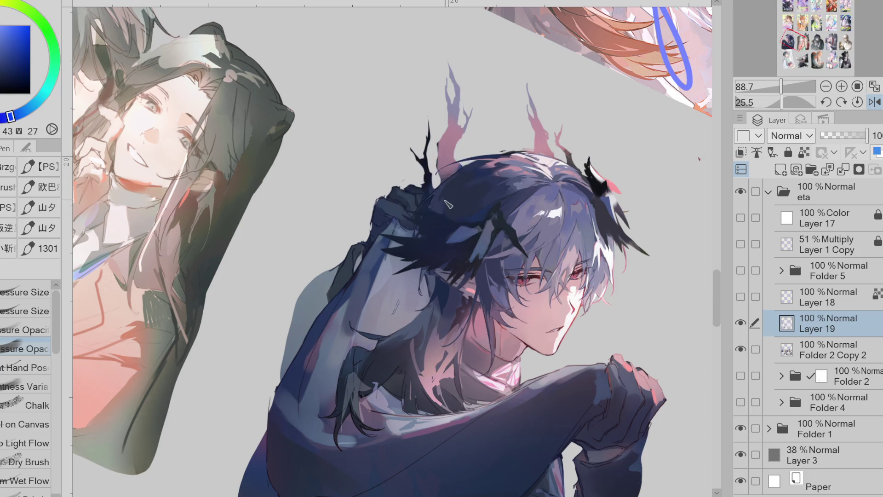
alt+click(439, 276)
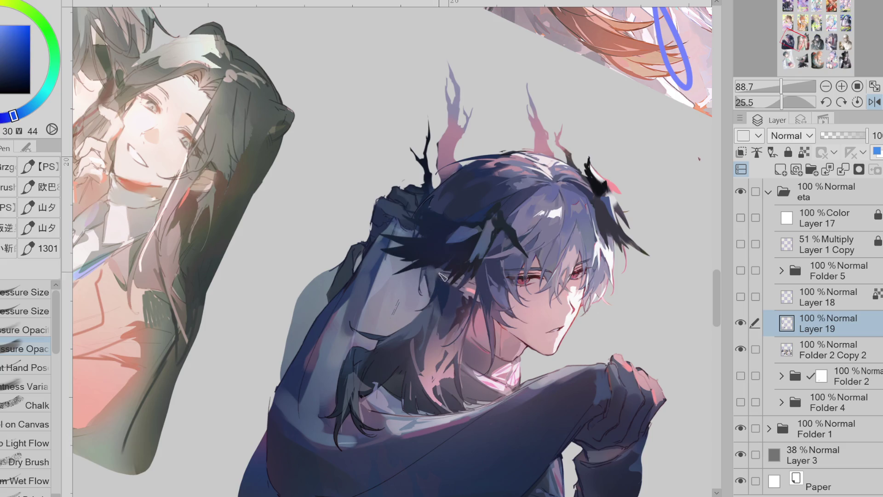
alt+click(460, 301)
alt+click(482, 270)
mouse_move(459, 301)
mouse_down()
mouse_move(447, 322)
mouse_move(432, 317)
mouse_up()
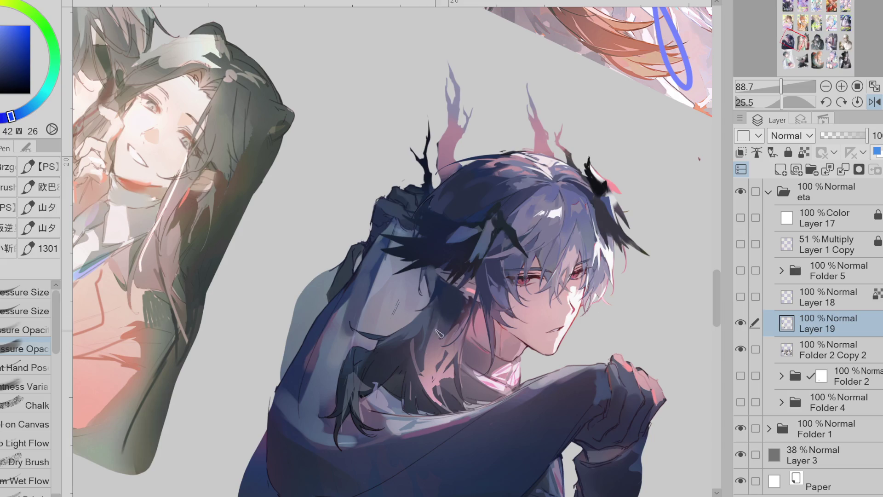
Sample a hair tone and the pale red skin colour, then turn off the canvas mirroring.
alt+click(501, 242)
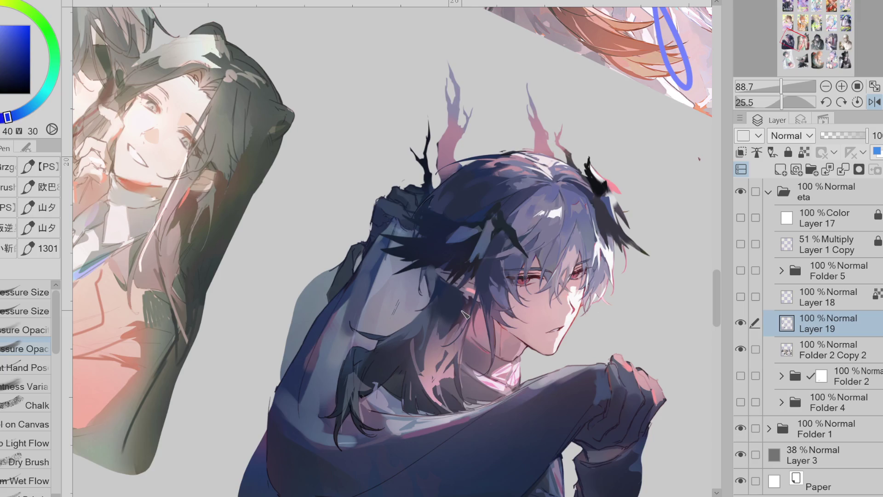
alt+click(429, 375)
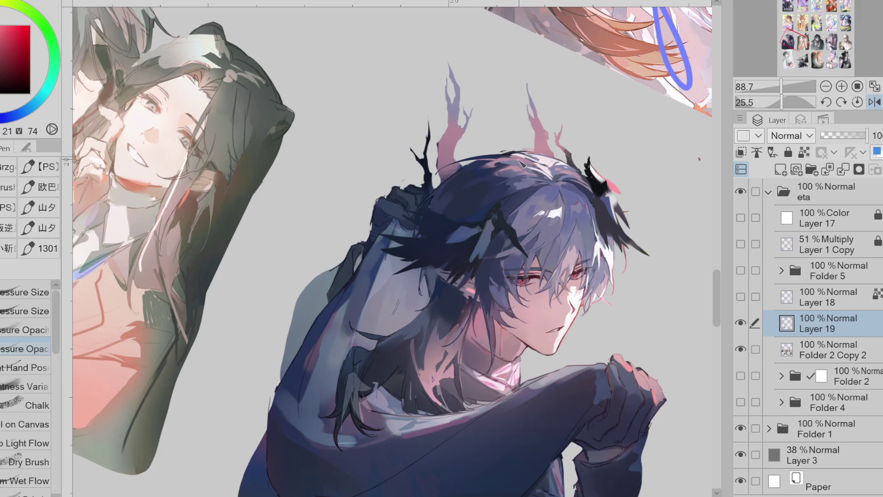
click(873, 102)
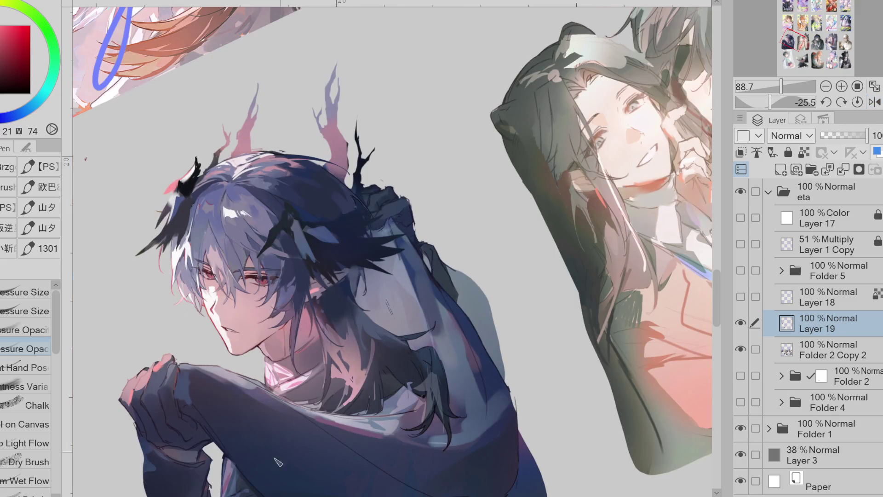
Settle the view at a slight tilt and gather mid, dark and light blues from the hair.
drag(311, 431, 331, 138)
alt+click(332, 142)
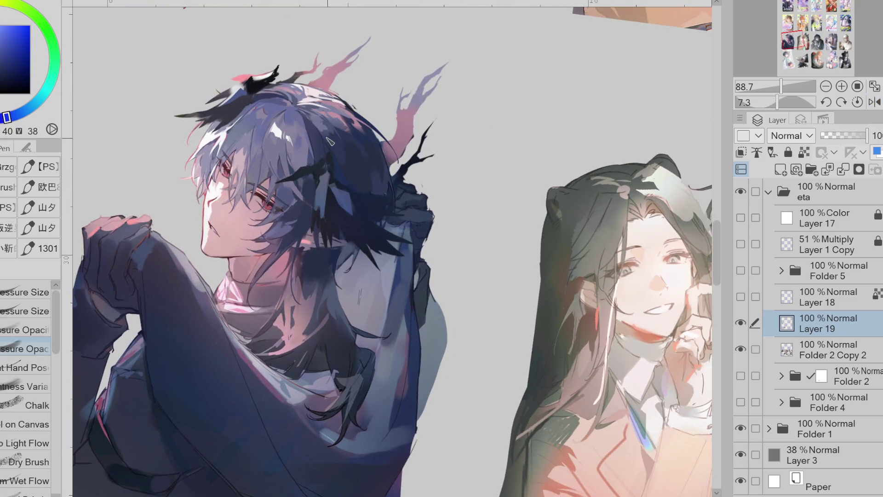
alt+click(329, 137)
alt+click(343, 148)
alt+click(359, 162)
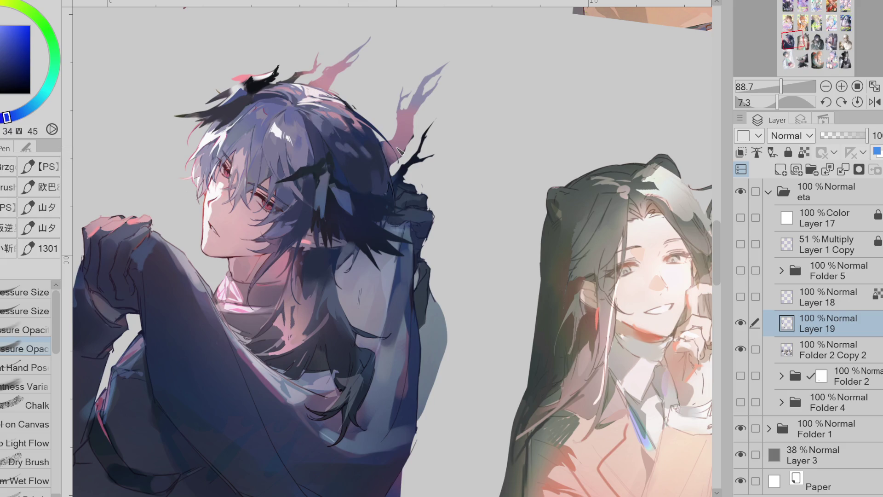
alt+click(311, 143)
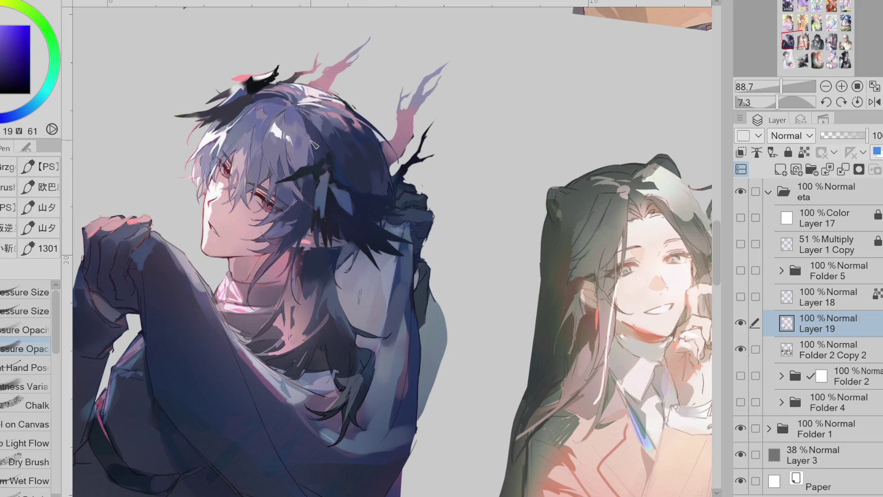
alt+click(317, 139)
alt+click(284, 114)
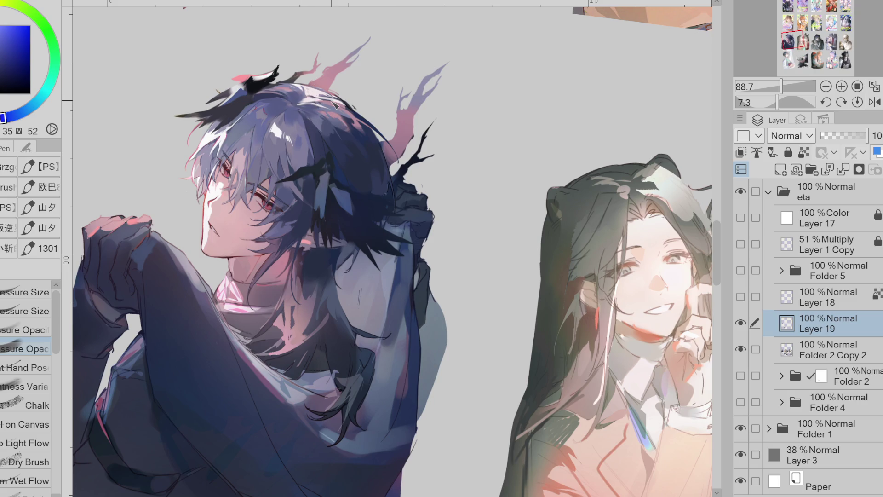
Darken and smooth the top of the hair, then lay a thin pale-blue strand across it.
alt+click(311, 121)
drag(290, 103, 325, 159)
key(g)
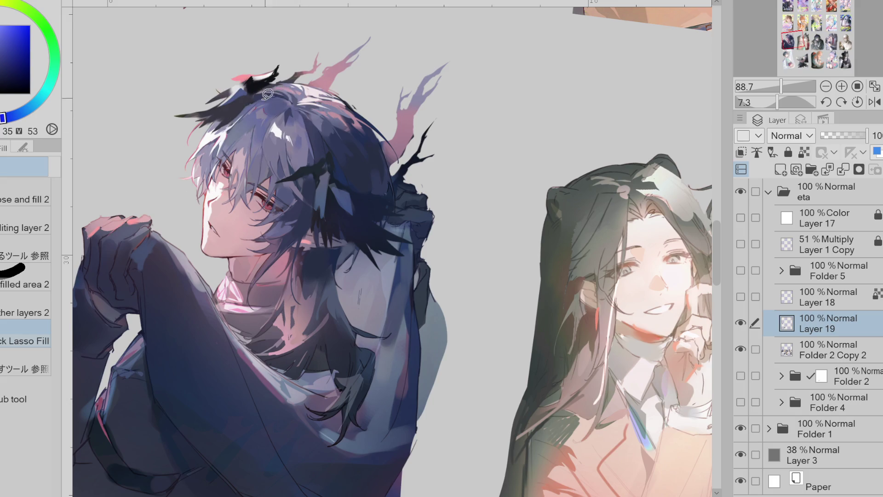
alt+click(282, 87)
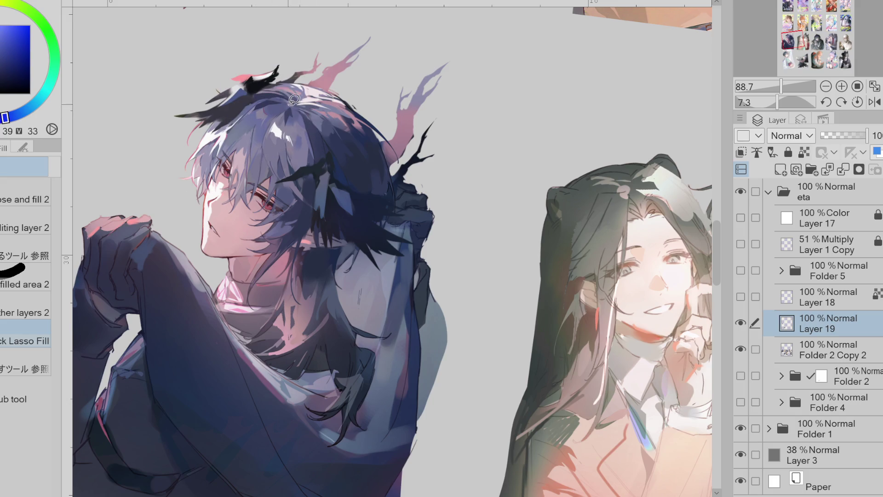
alt+click(260, 106)
alt+click(266, 100)
alt+click(260, 106)
drag(243, 116, 288, 99)
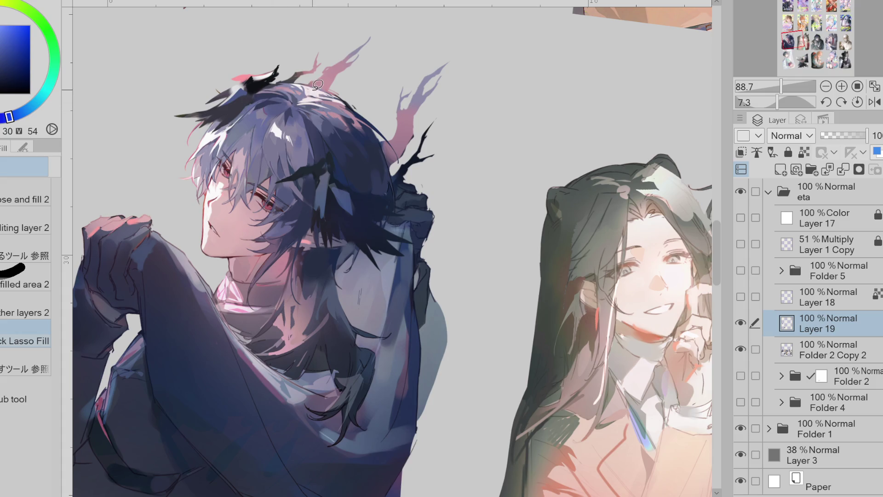
Cycle through darker, mid and highlight blues sampled from the crown for further touches.
alt+click(313, 126)
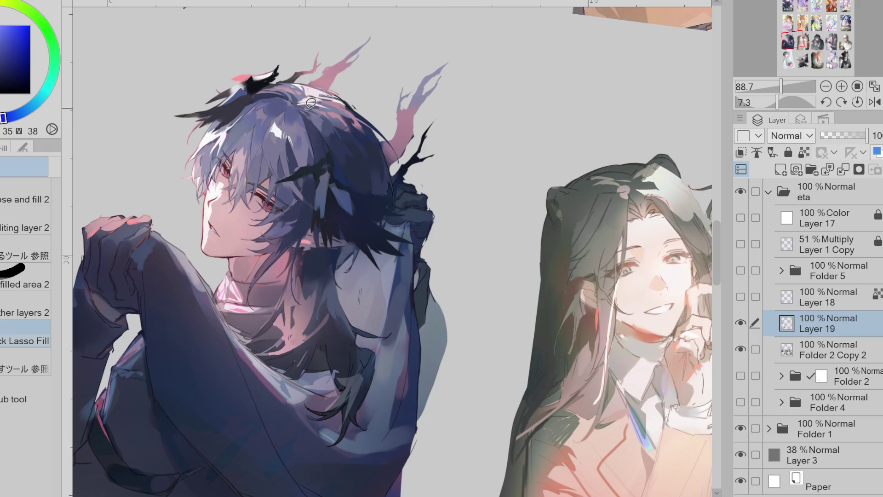
alt+click(307, 152)
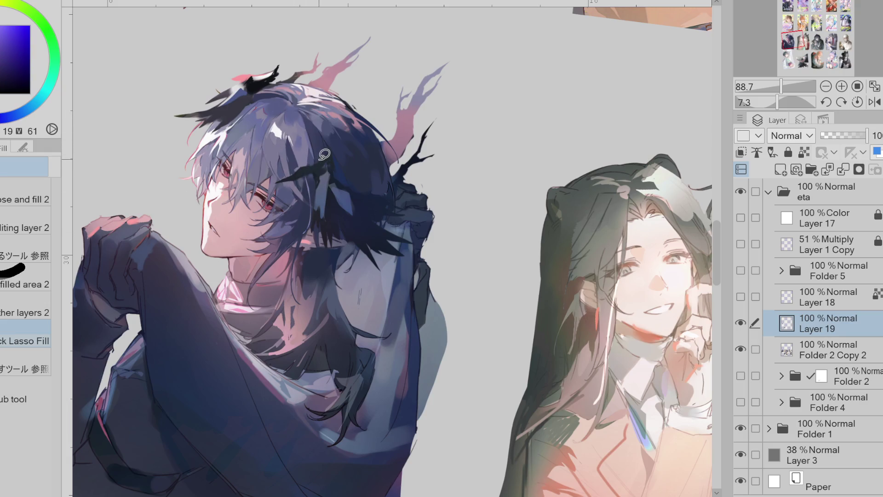
alt+click(315, 137)
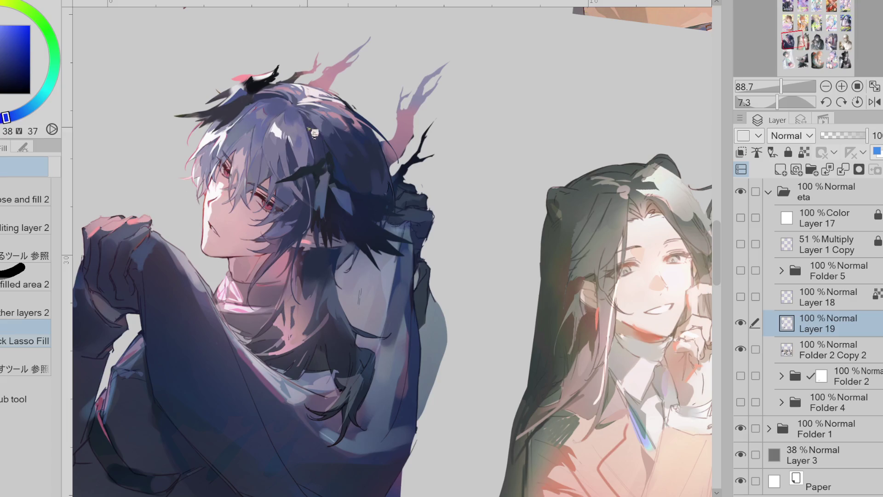
alt+click(313, 116)
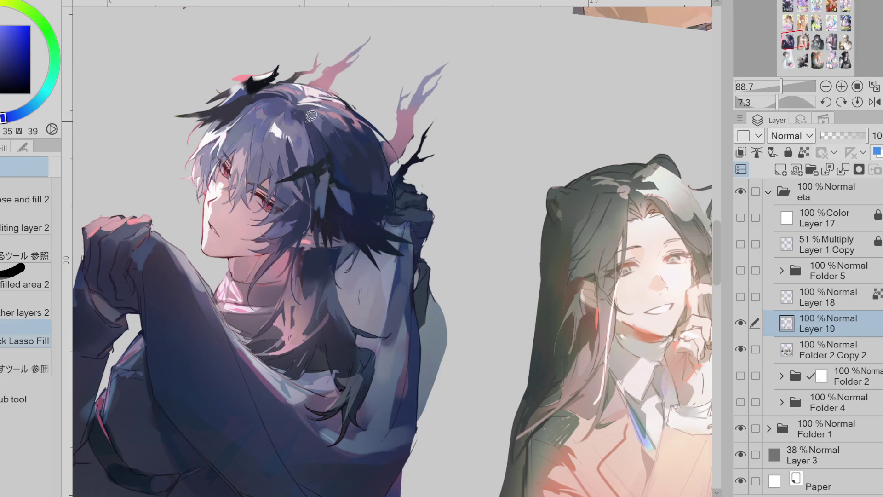
alt+click(281, 91)
alt+click(316, 121)
alt+click(329, 127)
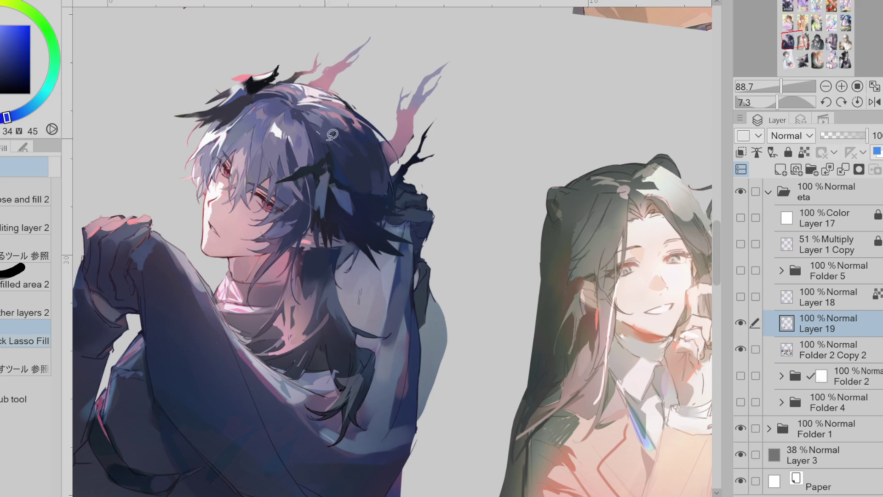
alt+click(331, 135)
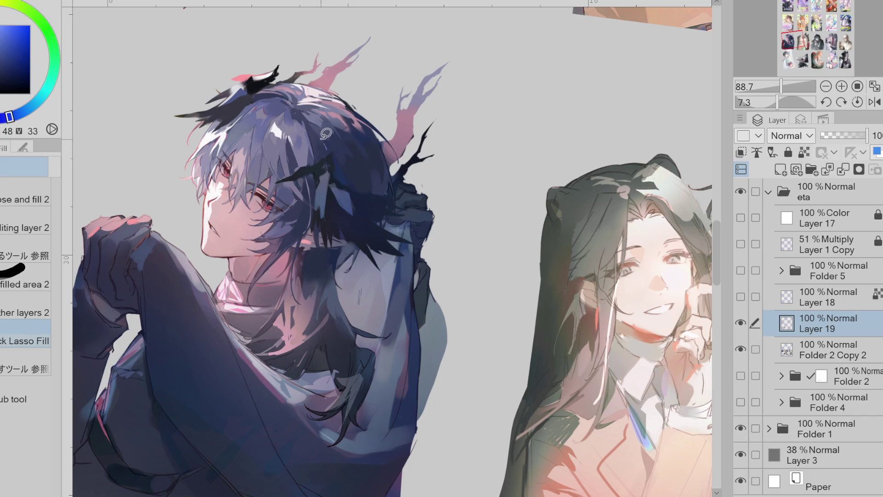
Block a lasso-filled blue region around the head using a sampled hair tone.
alt+click(351, 123)
alt+click(326, 107)
alt+click(354, 113)
drag(354, 112, 343, 123)
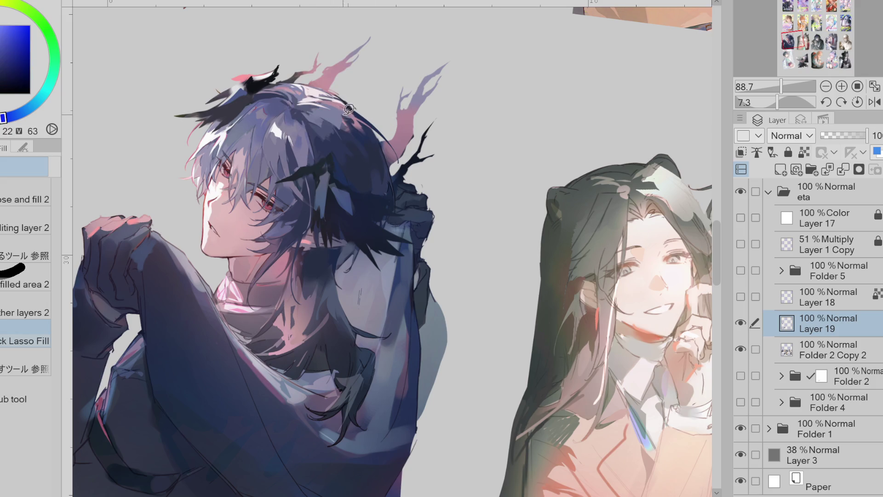
alt+click(358, 119)
alt+click(325, 112)
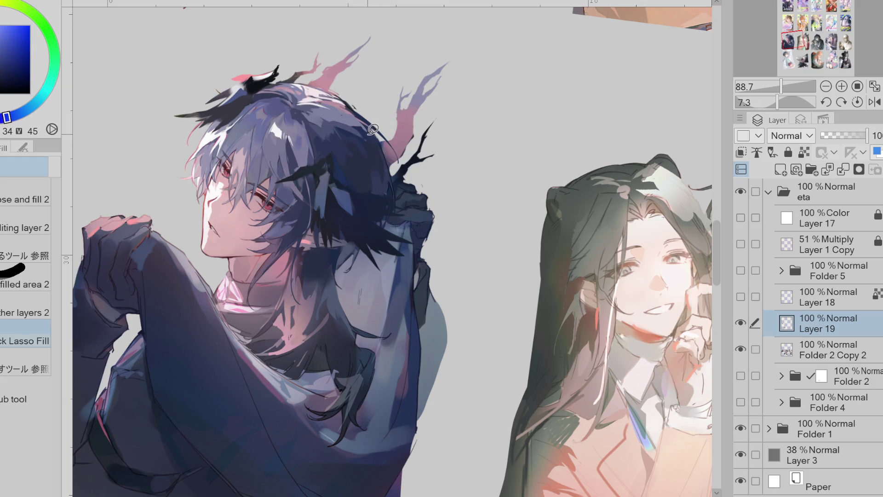
scroll(413, 185, down, 3)
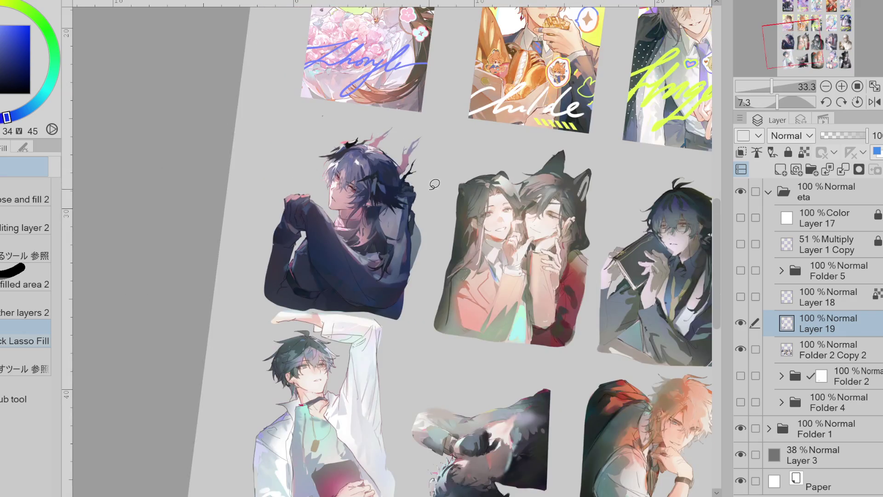
scroll(345, 173, up, 1)
scroll(335, 148, up, 1)
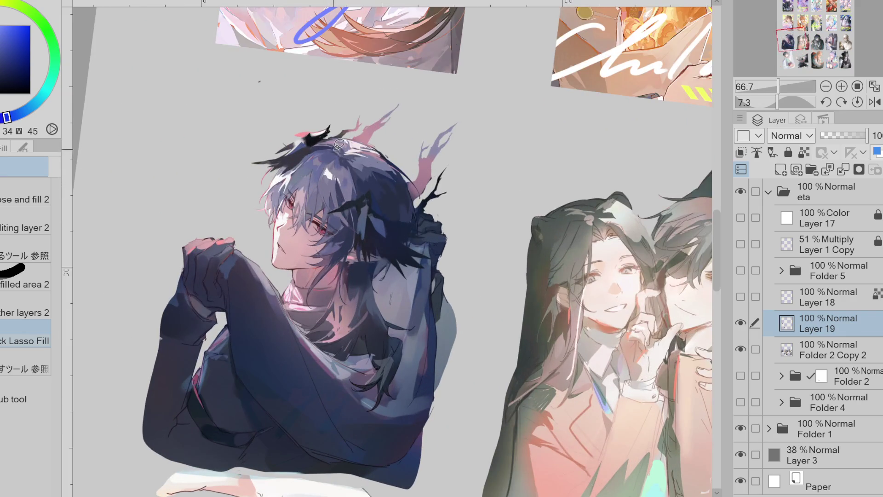
scroll(335, 143, up, 2)
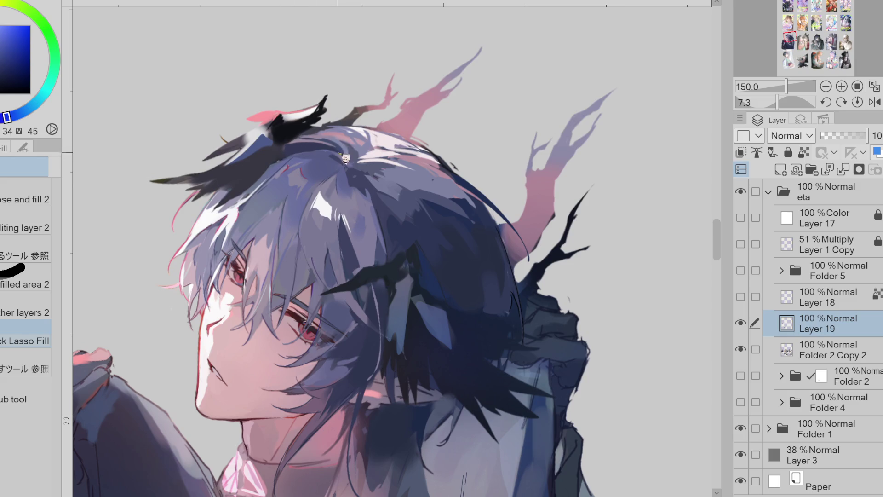
Gather blue and pale tones from the top of the hair for a highlight.
alt+click(311, 136)
alt+click(320, 128)
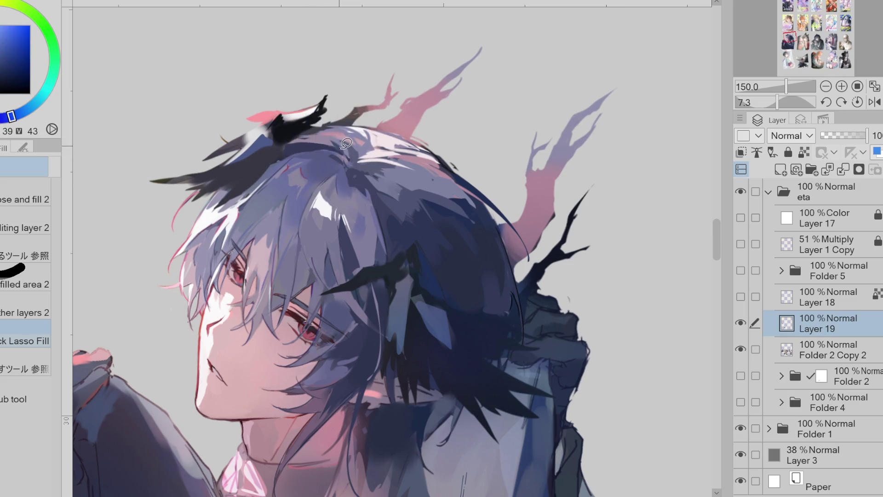
alt+click(330, 133)
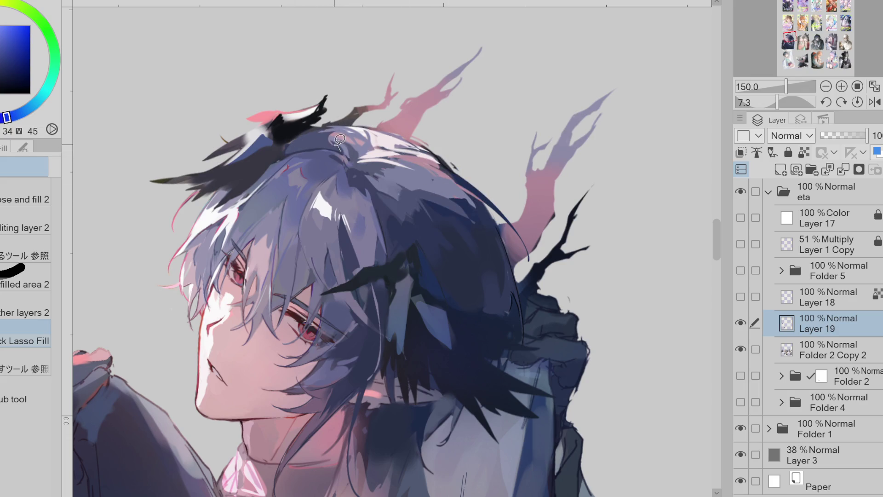
alt+click(324, 150)
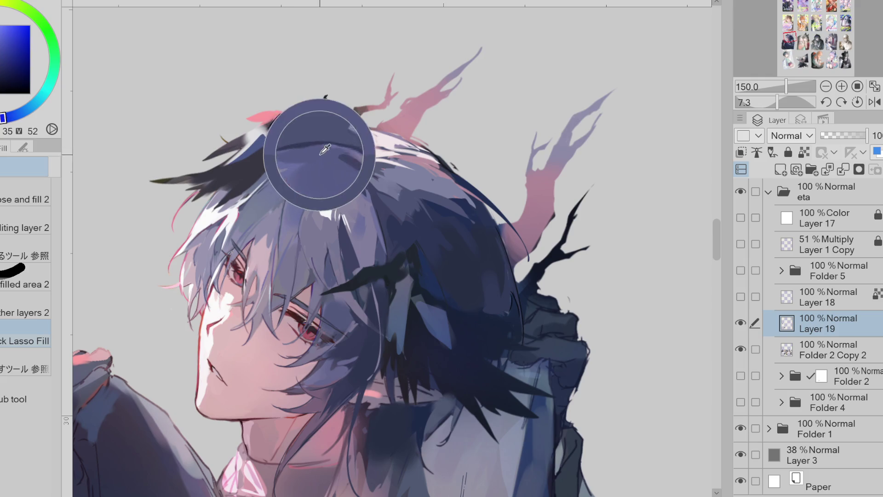
scroll(357, 148, down, 2)
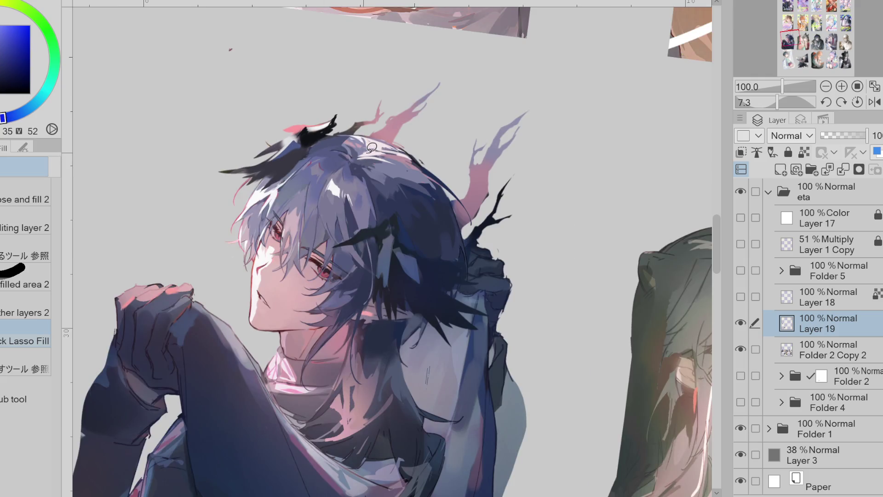
alt+click(292, 183)
alt+click(355, 147)
Try a pale strand, undo it, and paint a thin curved pale highlight on the hair instead.
drag(335, 153, 307, 157)
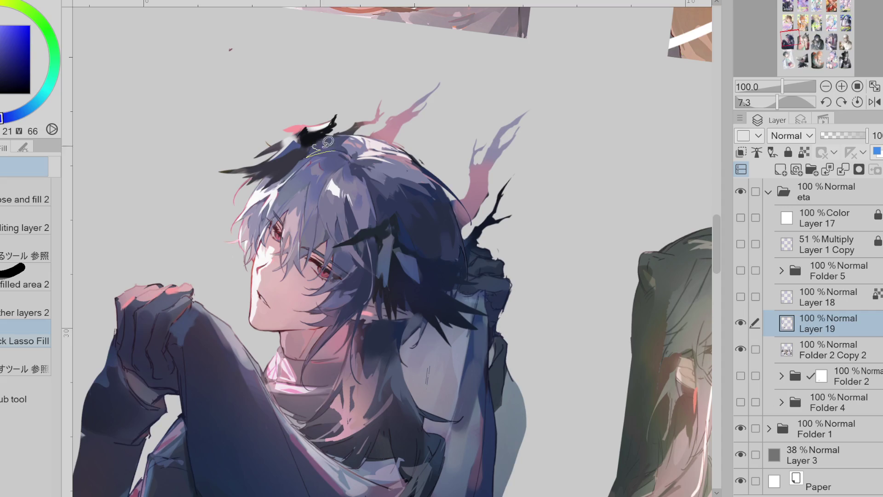
key(ctrl+z)
alt+click(374, 178)
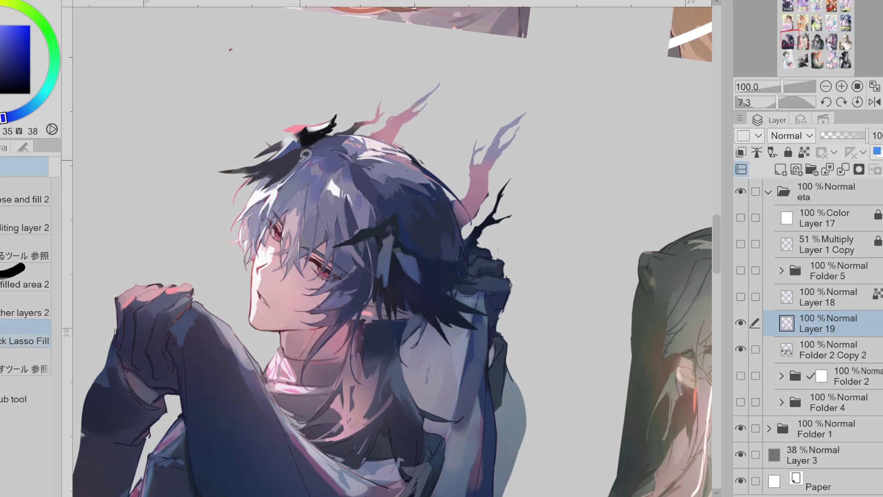
alt+click(362, 182)
drag(359, 199, 413, 204)
scroll(361, 126, down, 1)
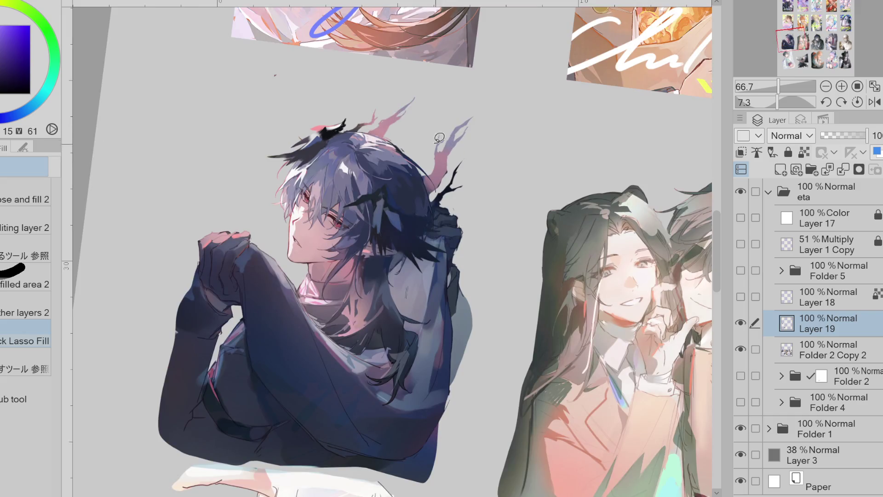
Sample brighter, darker and lighter blues from the hair and move to the pen brushes.
alt+click(363, 150)
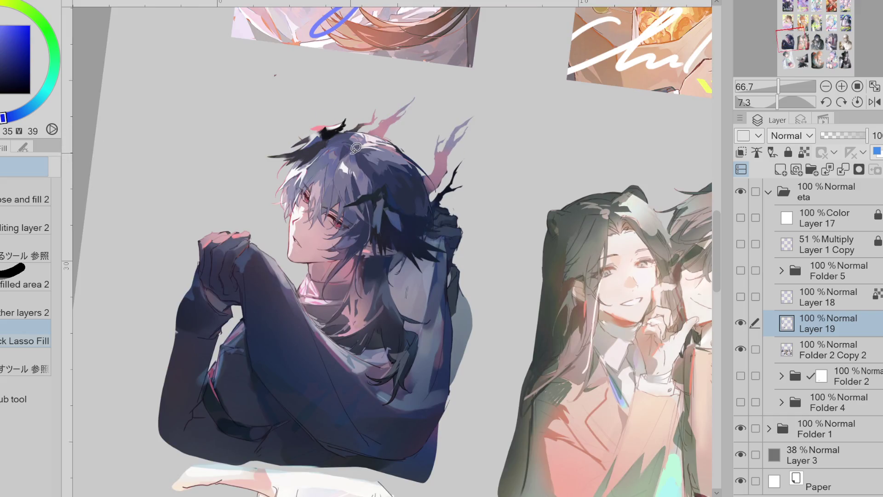
alt+click(358, 149)
alt+click(358, 150)
alt+click(369, 171)
key(p)
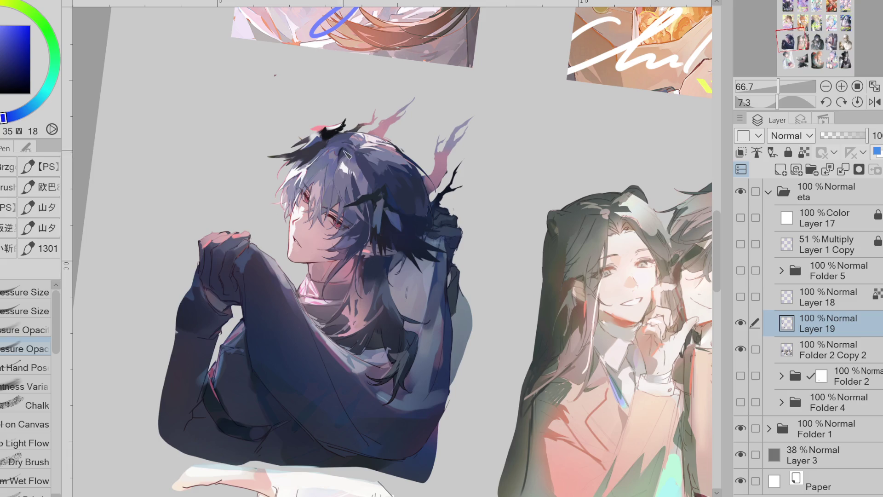
scroll(83, 258, up, 1)
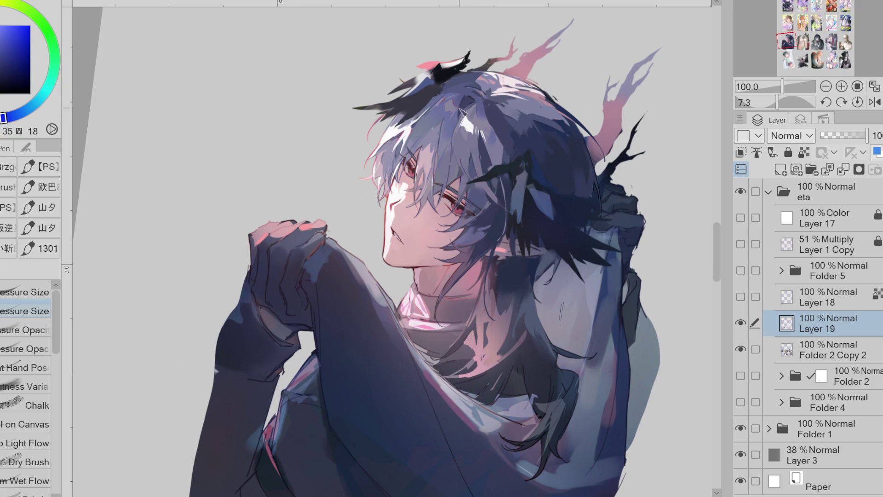
Bring the head into view and alternate light and dark hair tones for small pen touches.
drag(331, 320, 251, 397)
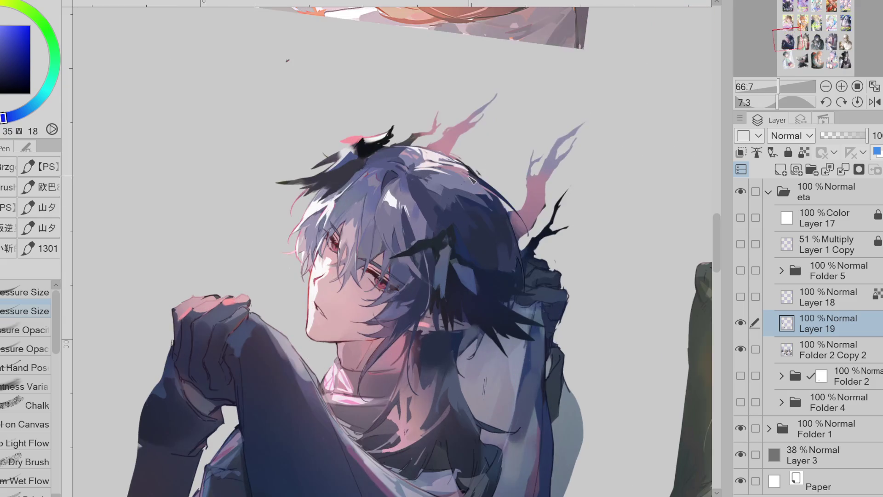
alt+click(441, 216)
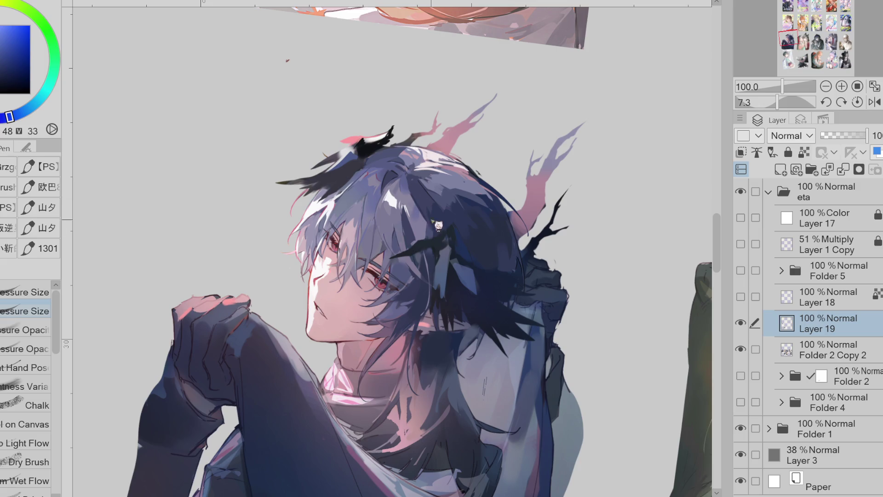
alt+click(426, 226)
alt+click(428, 228)
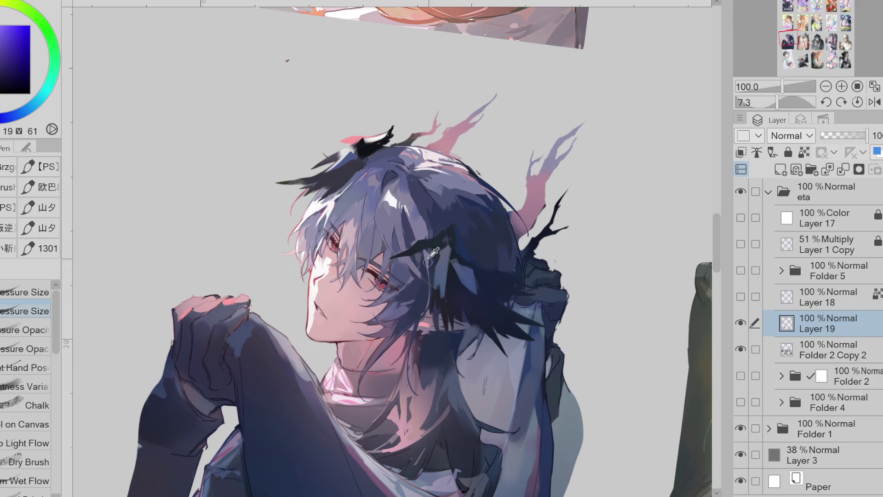
alt+click(416, 215)
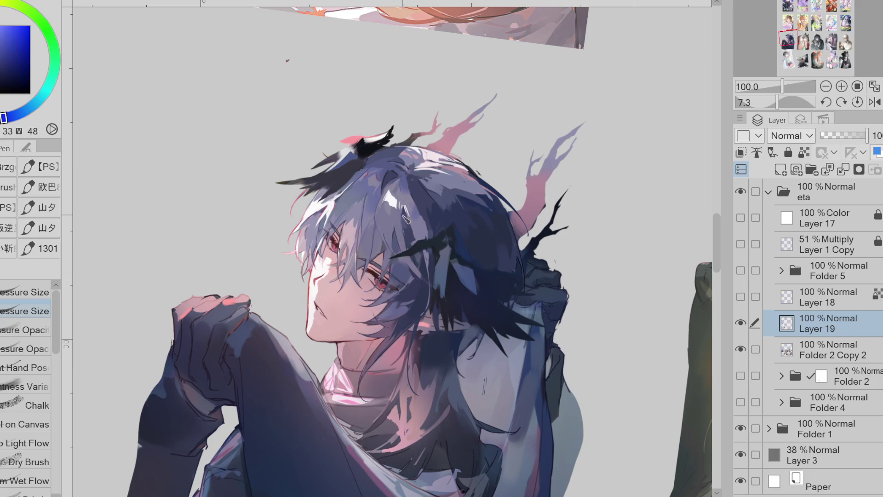
alt+click(405, 213)
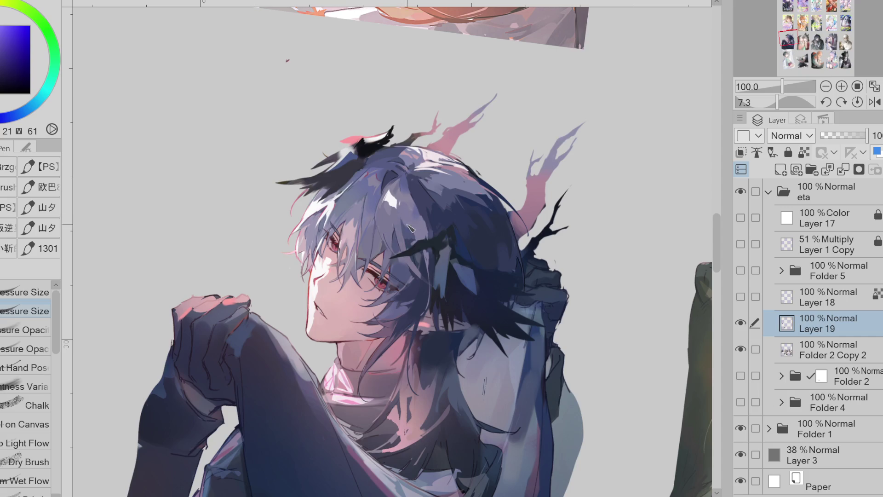
alt+click(413, 226)
Brighten the blue, then work through mid and deeper blue-violet tones on the hair strands.
alt+click(408, 192)
alt+click(431, 193)
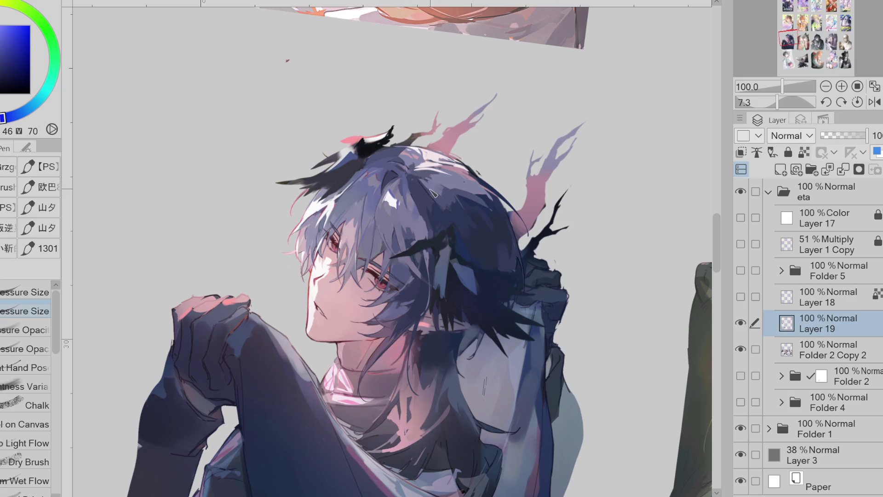
alt+click(450, 198)
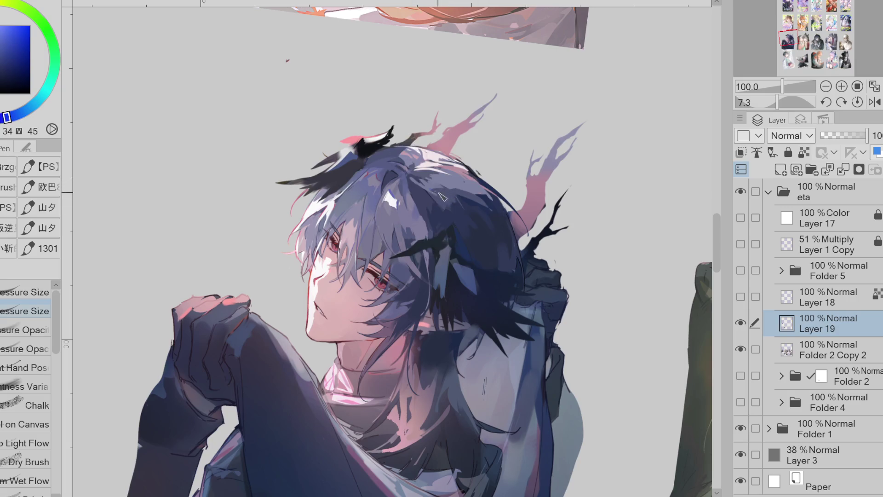
alt+click(429, 179)
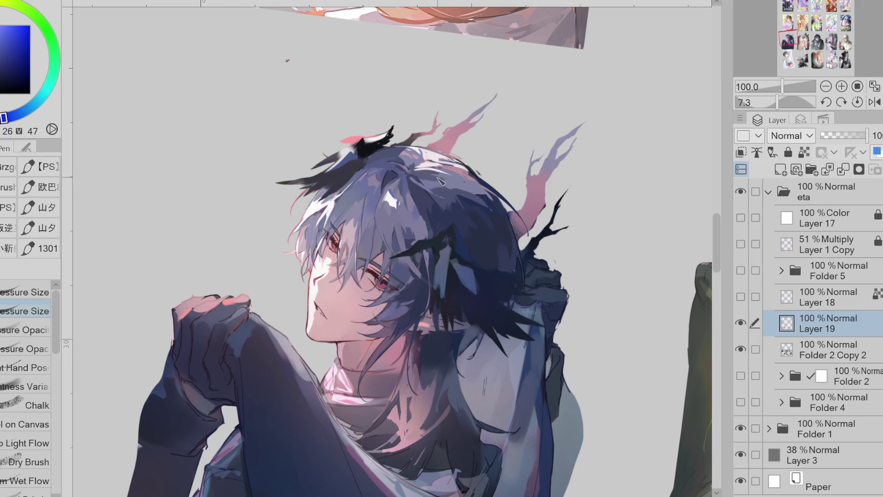
alt+click(469, 192)
alt+click(449, 206)
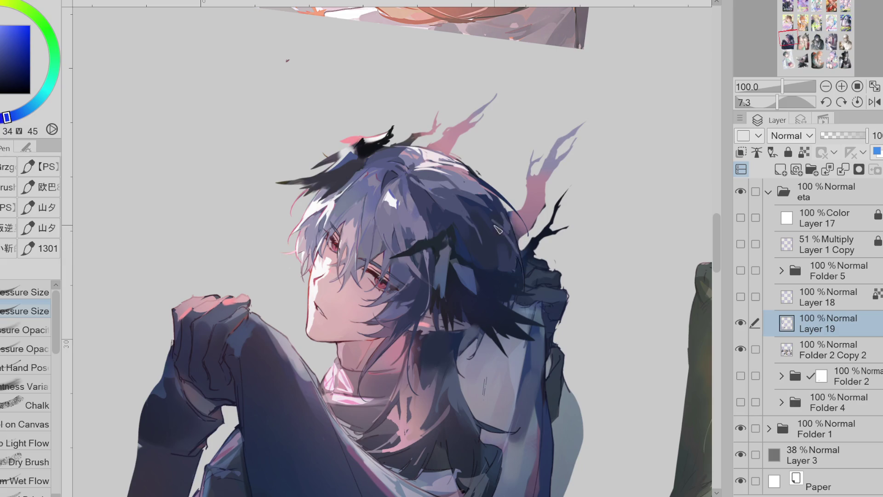
alt+click(521, 261)
alt+click(518, 254)
Mirror and tilt the view and paint a dark near-black strand across the hair.
key(h)
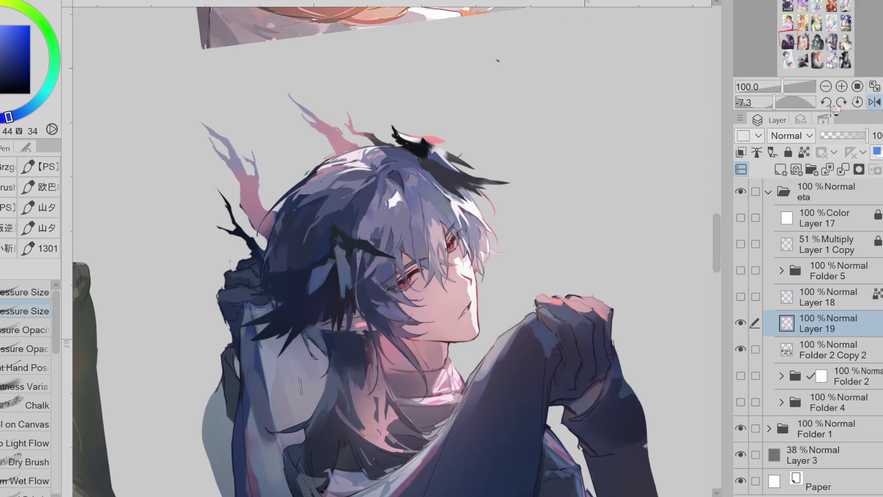
alt+click(274, 253)
alt+click(326, 203)
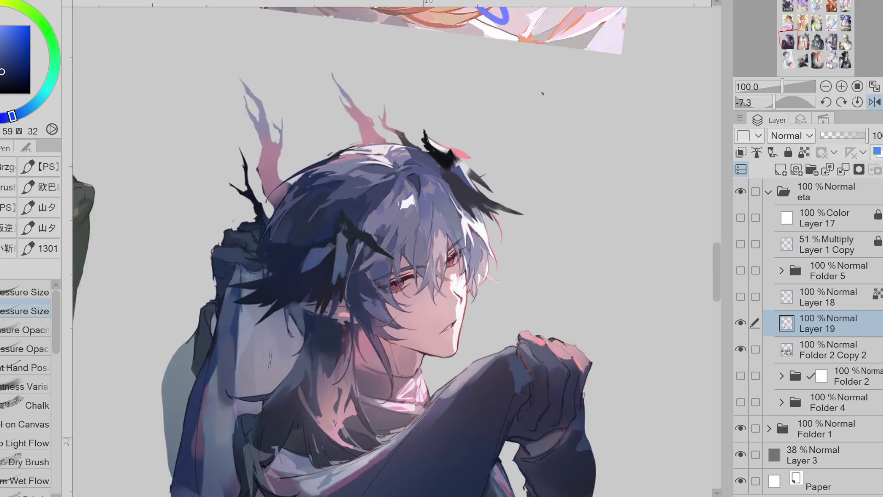
drag(338, 197, 369, 178)
alt+click(342, 184)
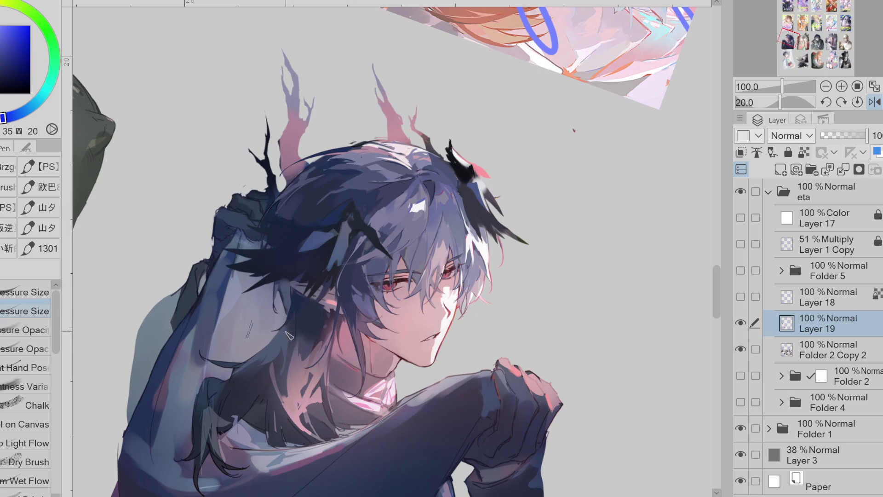
alt+click(291, 336)
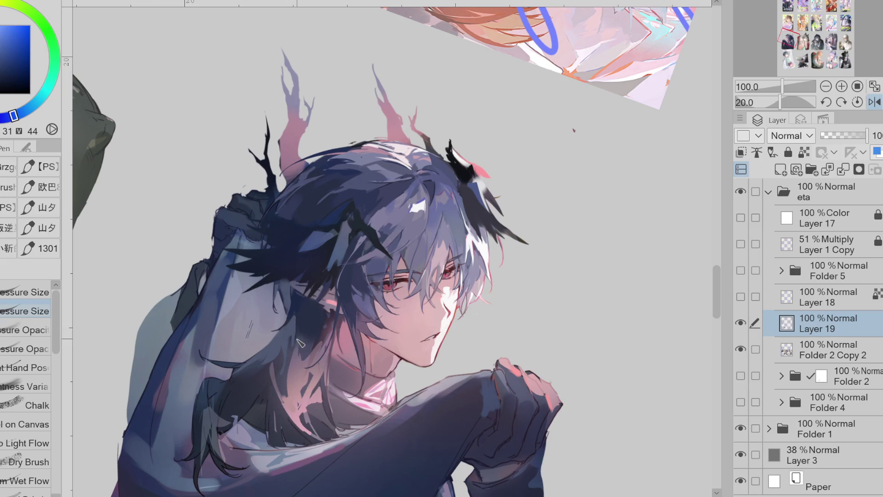
alt+click(299, 230)
mouse_move(259, 228)
mouse_down()
mouse_move(286, 236)
mouse_move(279, 247)
mouse_up()
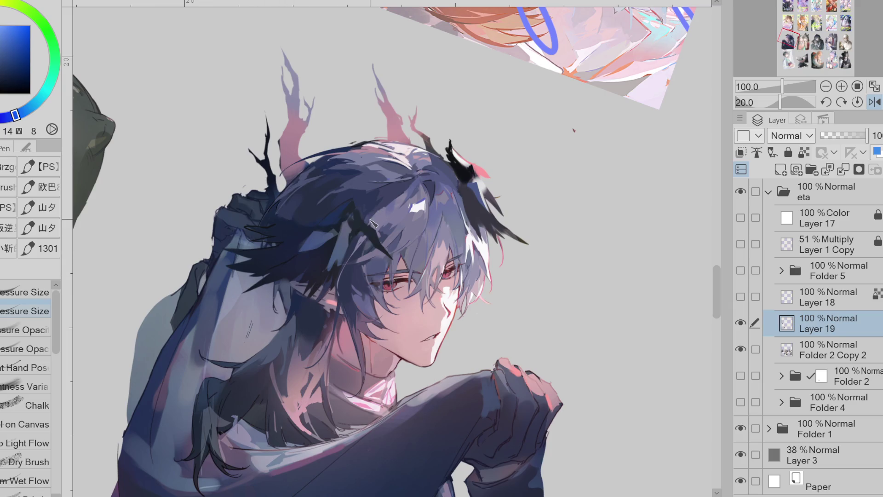
Hide and reshow Layer 19 to compare, then resample hair tones for touch-ups.
click(741, 323)
click(741, 323)
alt+click(370, 207)
alt+click(319, 203)
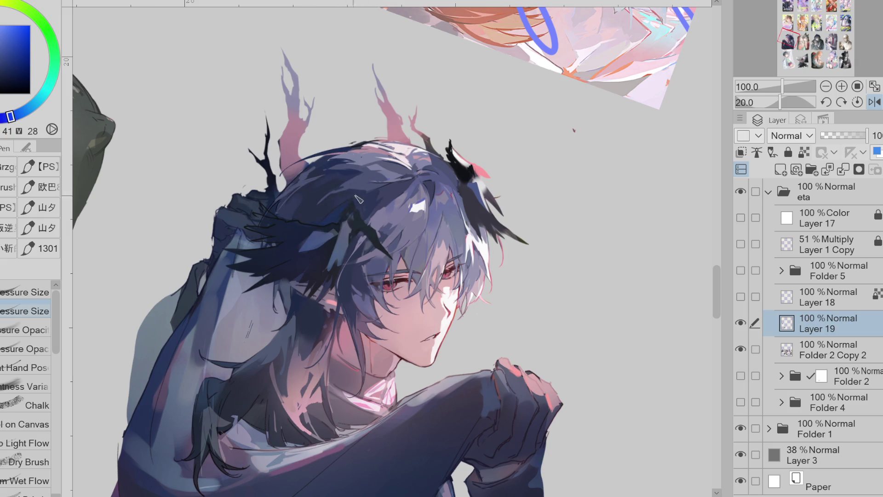
alt+click(354, 193)
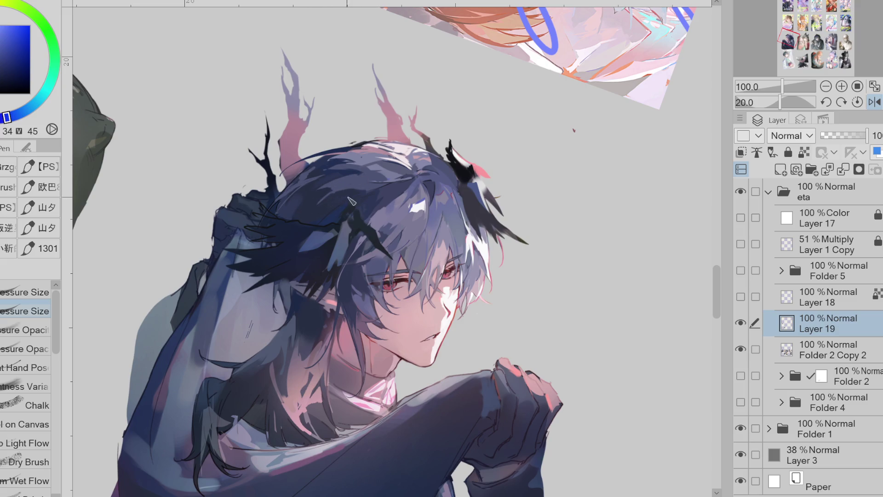
scroll(357, 197, down, 1)
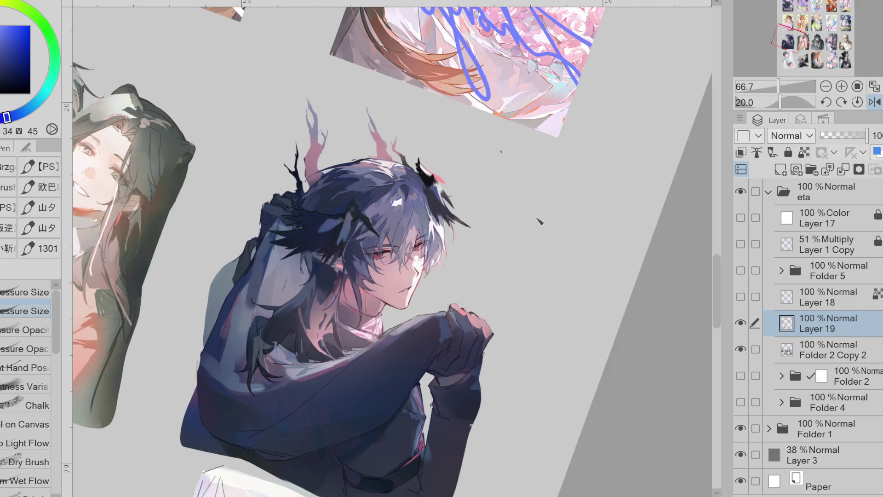
Mirror-tilt the view, soften the crown with a darker soft airbrush blue, and reset the rotation.
click(873, 102)
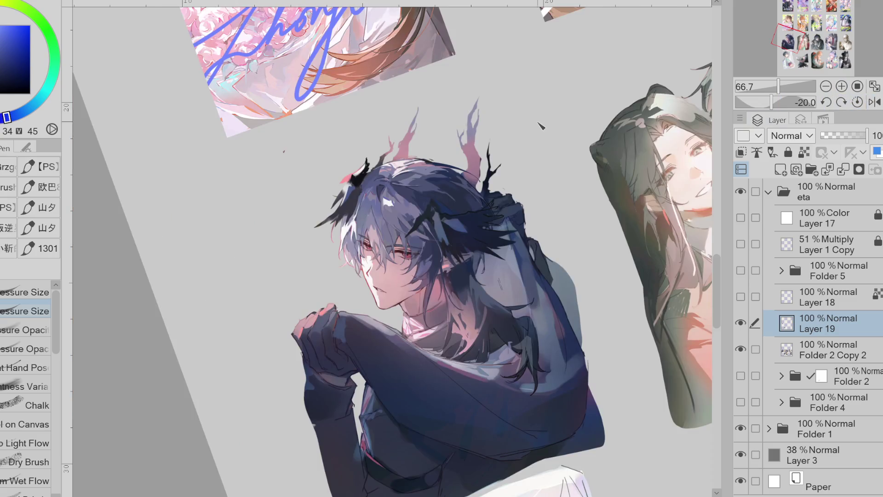
scroll(543, 124, up, 1)
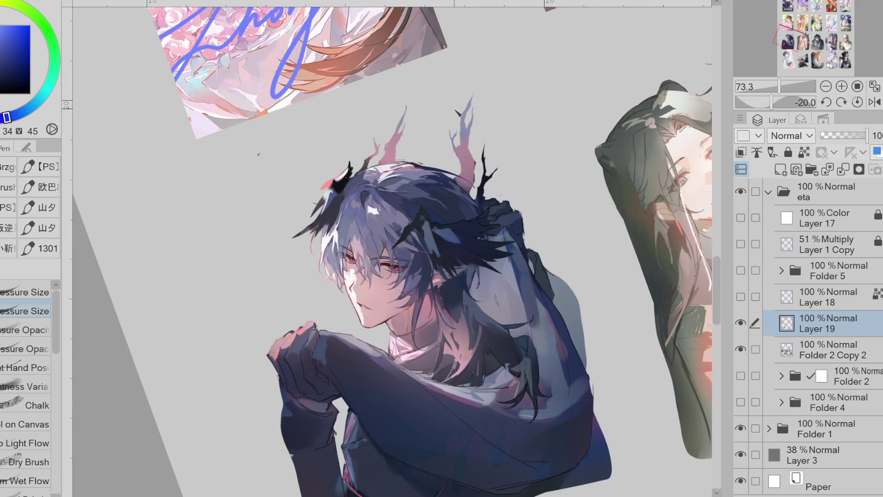
key(b)
alt+click(450, 203)
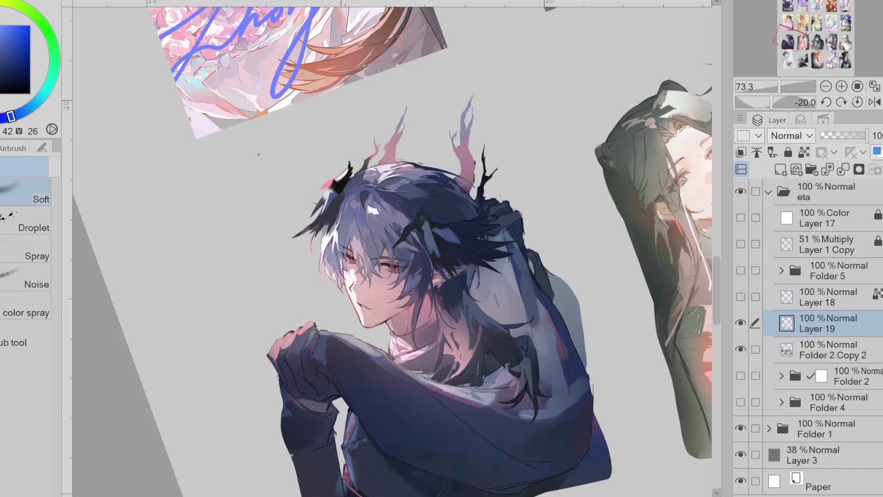
key(r)
scroll(722, 270, down, 2)
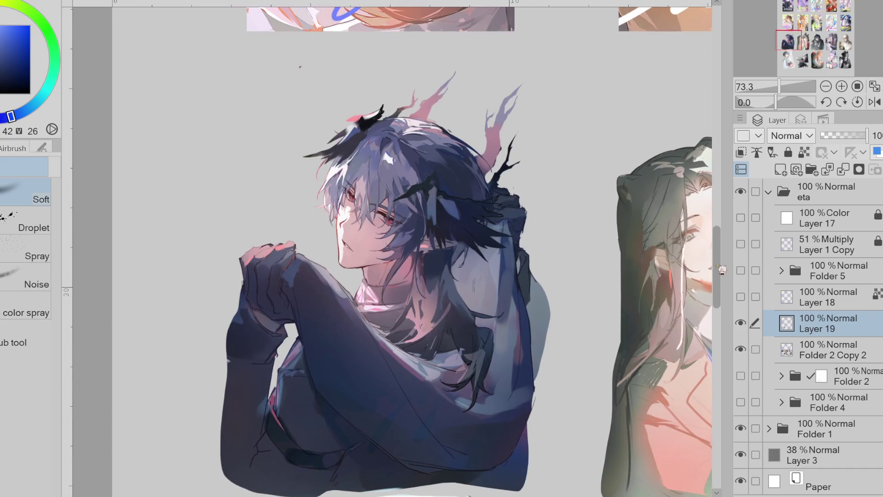
scroll(722, 271, right, 5)
Return to the pen and sample darker hair tones to paint the strands with.
key(p)
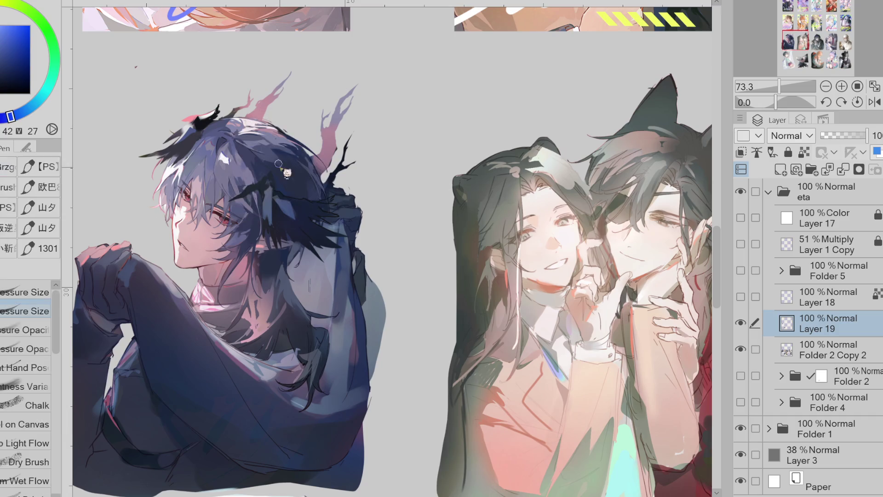
alt+click(283, 167)
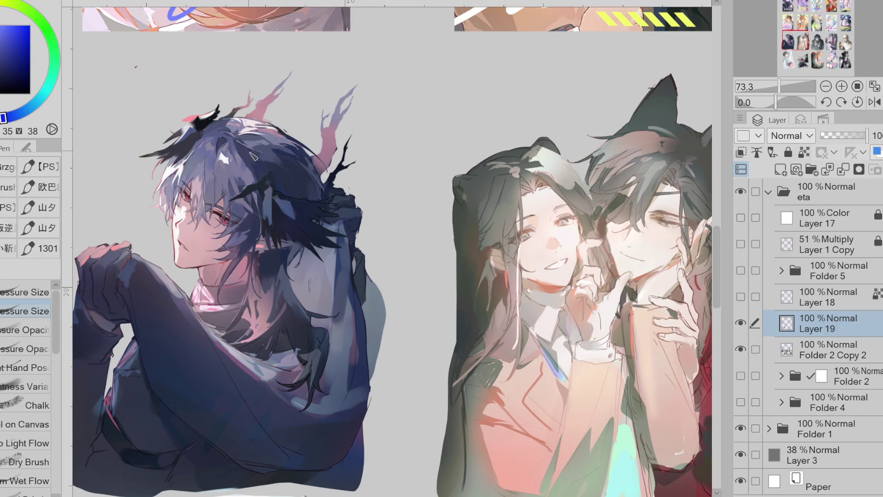
alt+click(279, 164)
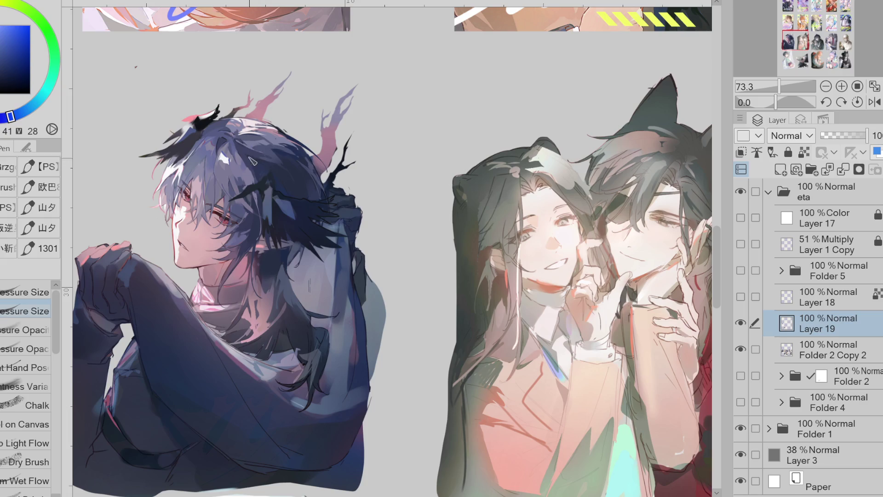
alt+click(289, 167)
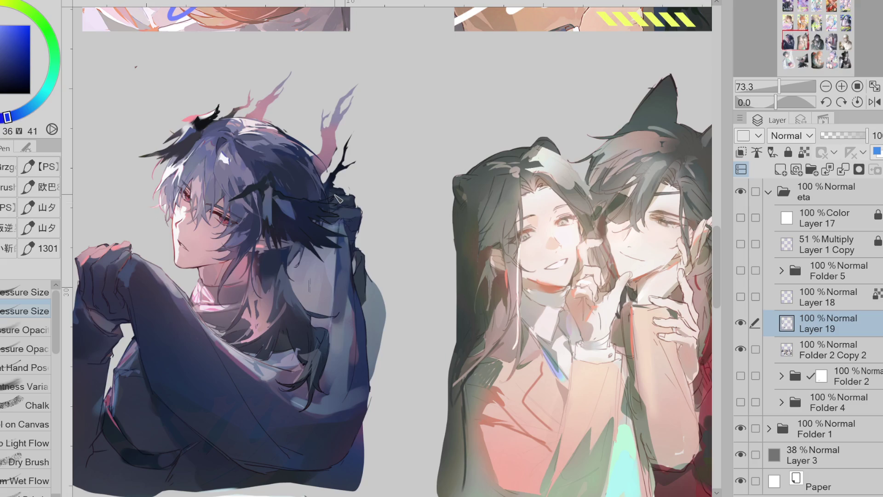
Work lighter, pale-highlight, mid and magenta hair tones into the surrounding strands.
alt+click(235, 148)
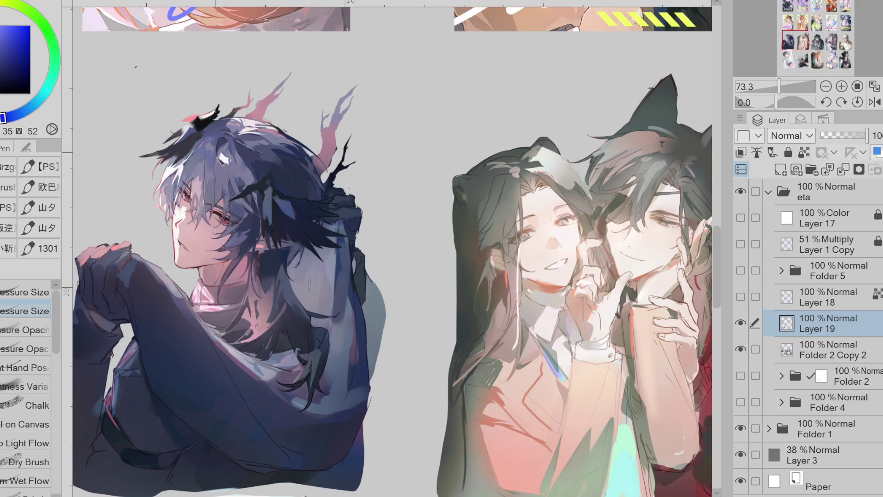
alt+click(229, 149)
alt+click(230, 146)
alt+click(238, 151)
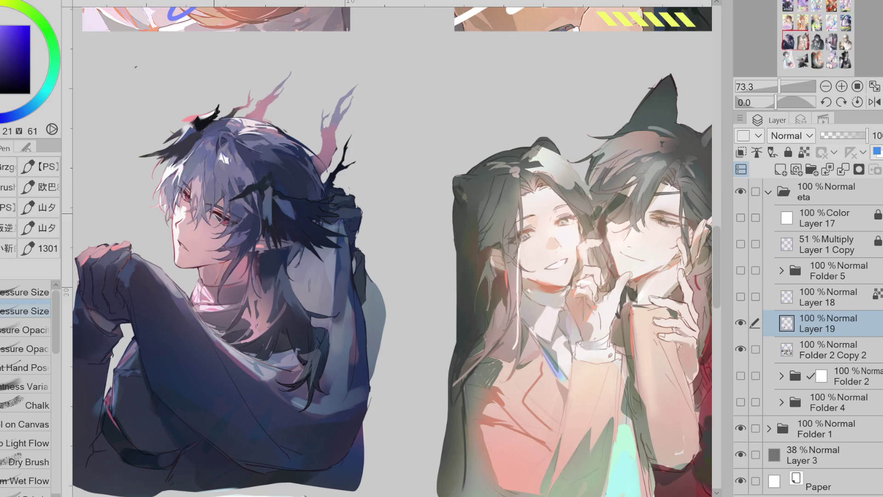
alt+click(207, 169)
alt+click(244, 220)
alt+click(258, 283)
scroll(259, 262, up, 1)
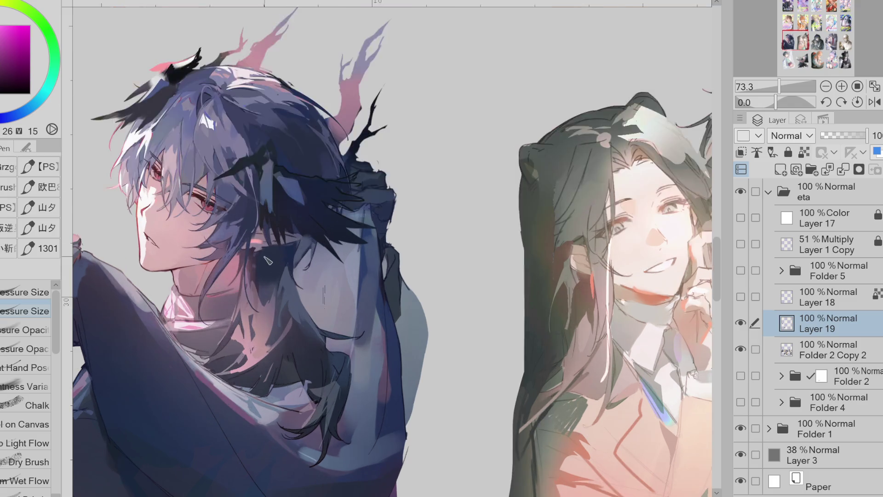
scroll(257, 264, up, 1)
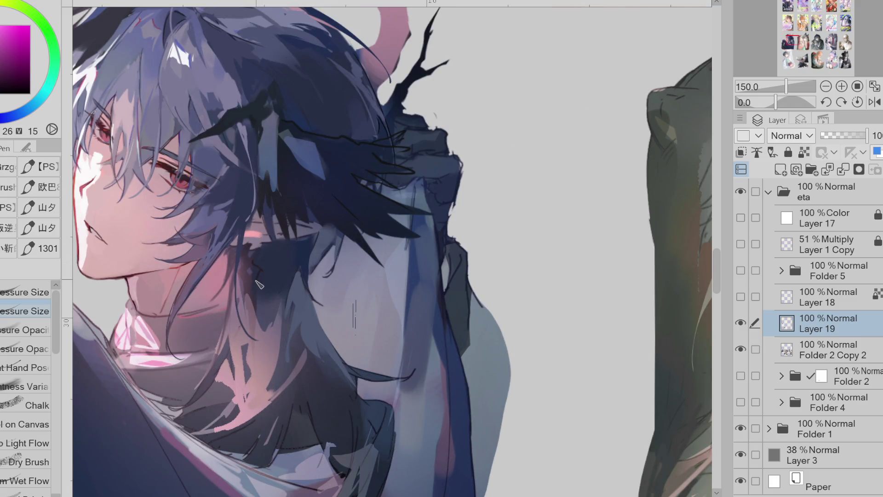
Paint a thin dark strand into the hair and pick muted shoulder and pinkish skin tones.
drag(260, 284, 253, 342)
click(2, 119)
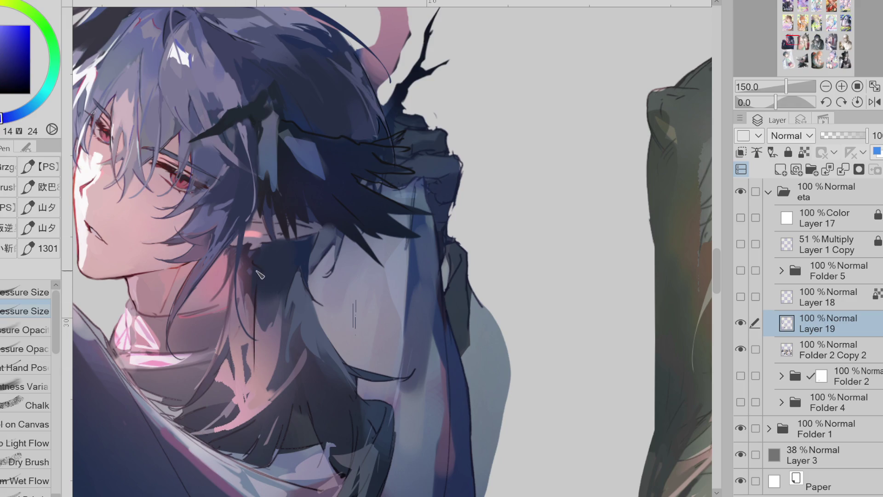
alt+click(257, 278)
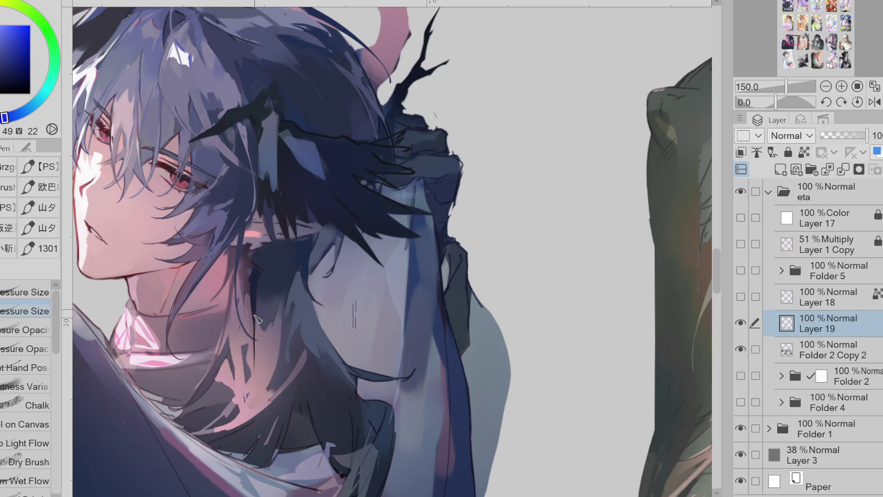
alt+click(259, 249)
alt+click(260, 245)
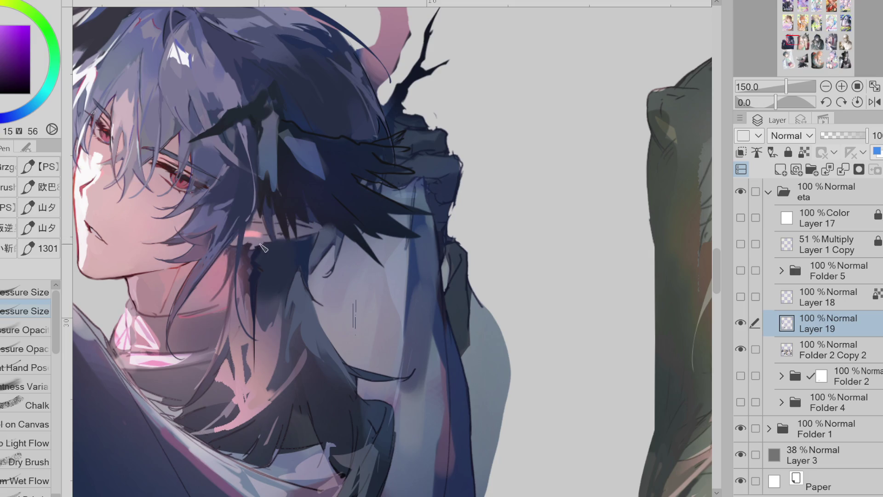
alt+click(238, 247)
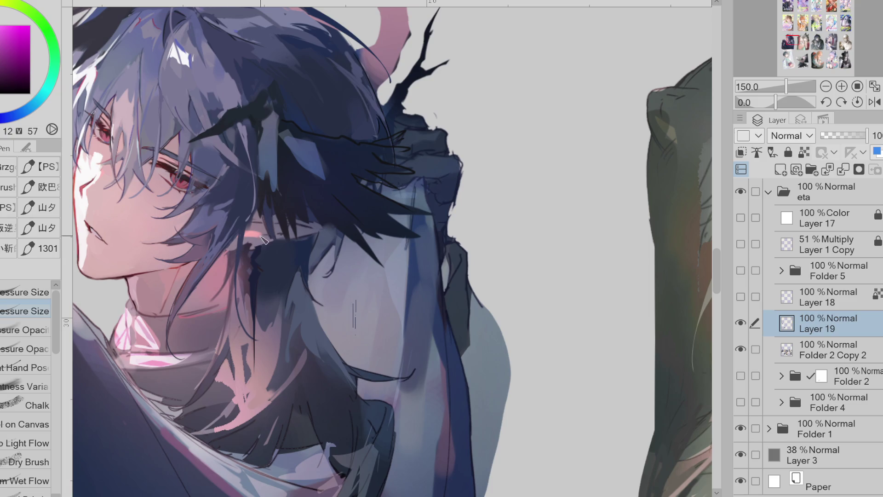
Shift the shading colour to a more saturated, darker and bluer tone.
alt+click(256, 215)
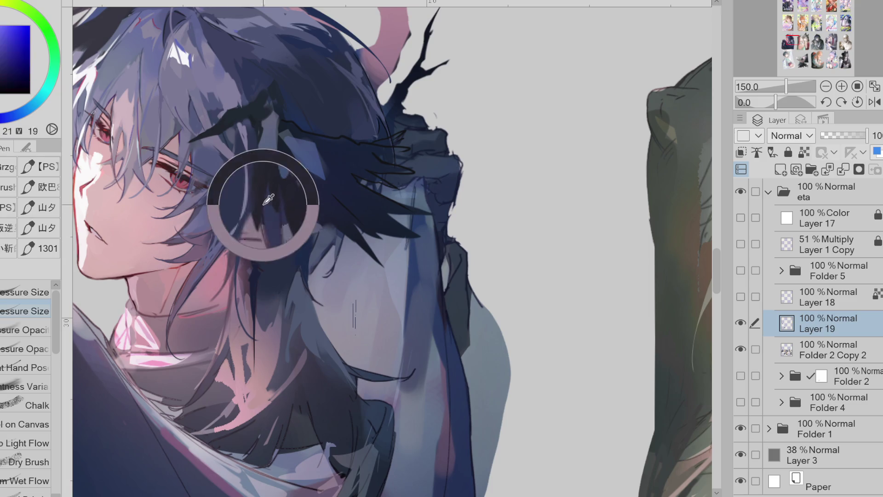
alt+click(219, 253)
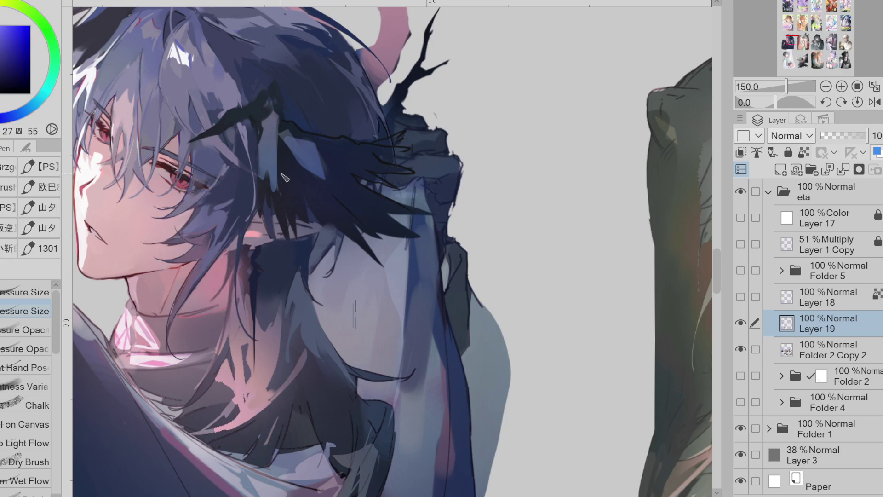
click(6, 60)
alt+click(237, 211)
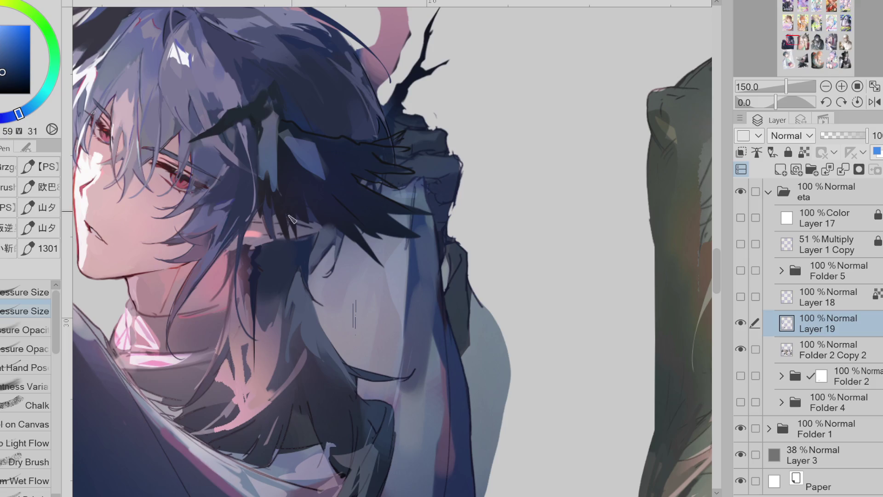
Shade the neck with sampled neck, dark red shadow, blue-grey shoulder and chest tones.
alt+click(233, 324)
alt+click(232, 335)
alt+click(243, 411)
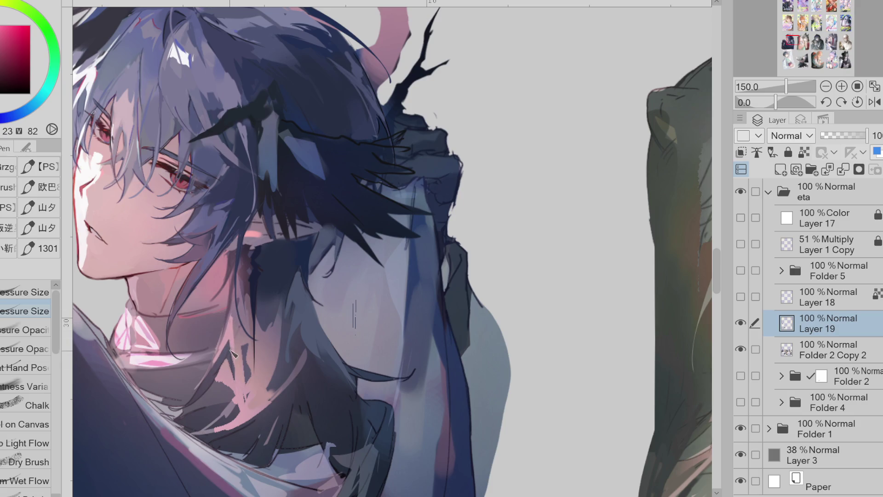
alt+click(233, 259)
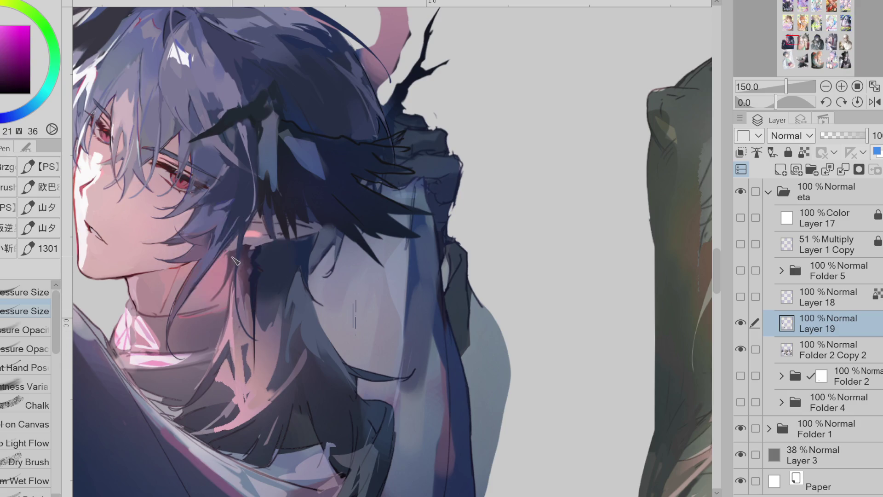
alt+click(241, 257)
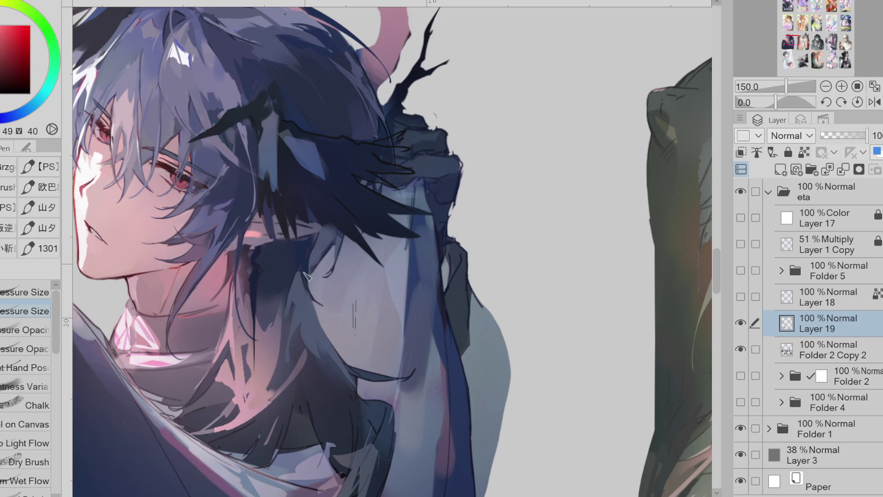
alt+click(301, 296)
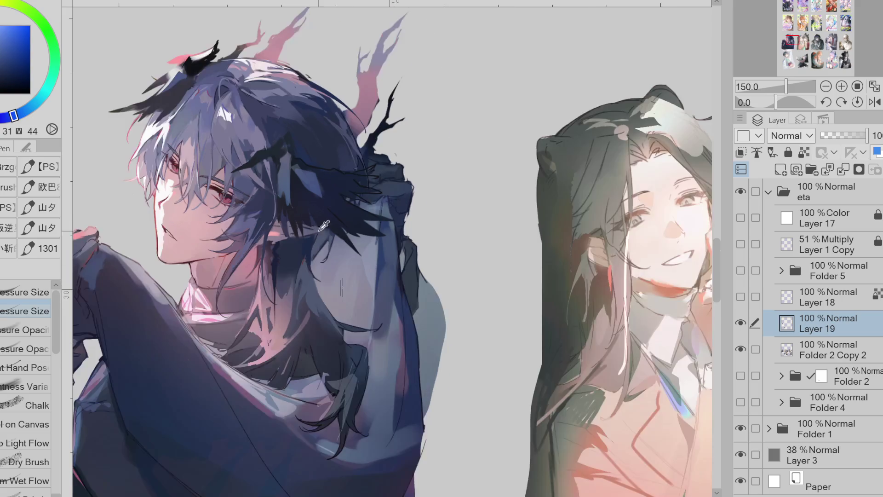
scroll(301, 303, down, 1)
alt+click(302, 334)
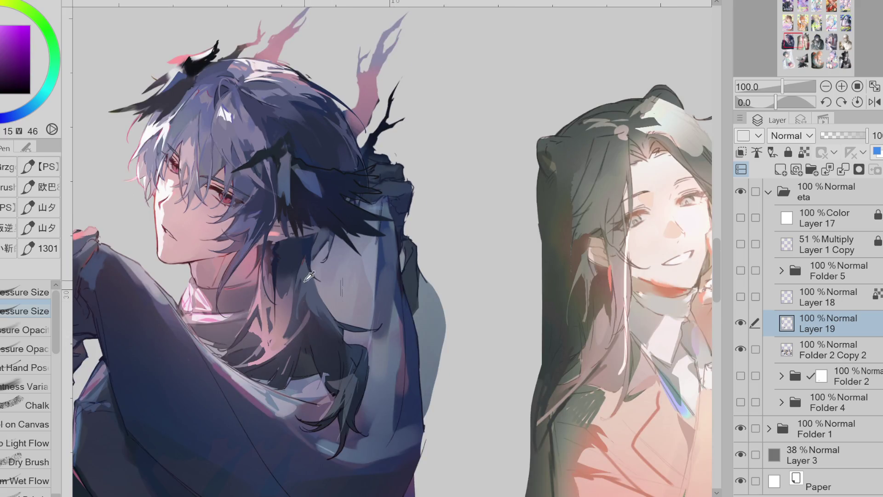
Shade the chest alternating muted blue, pink-red, purple and dark shadow tones.
alt+click(301, 325)
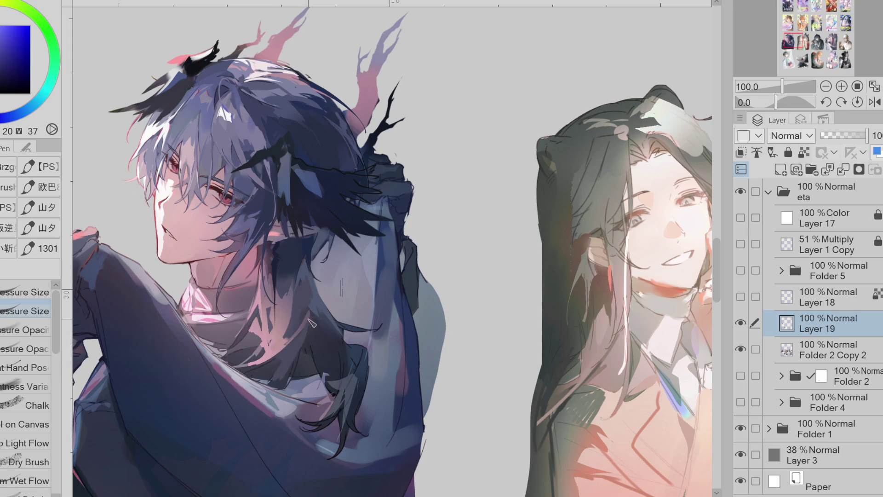
alt+click(287, 369)
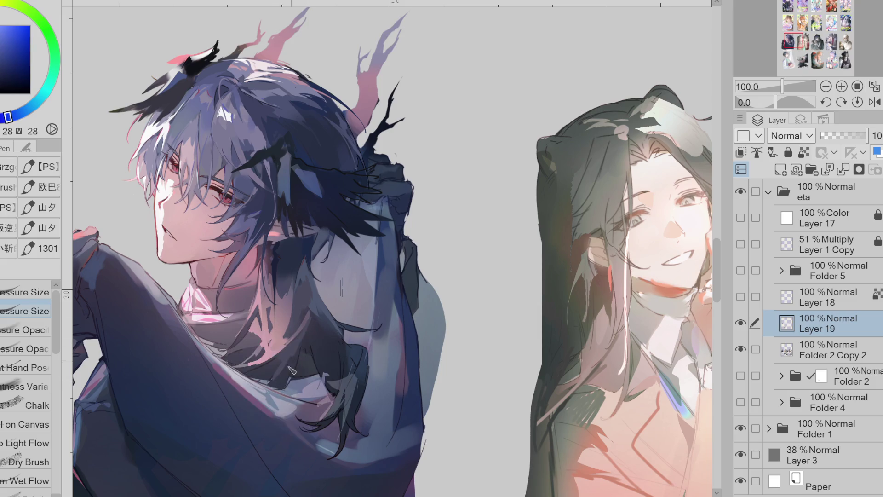
alt+click(264, 347)
alt+click(253, 327)
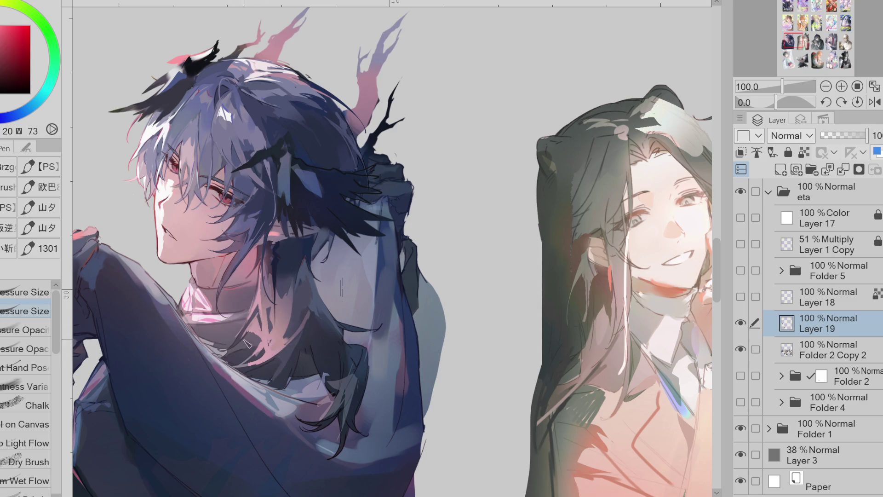
alt+click(251, 338)
alt+click(269, 363)
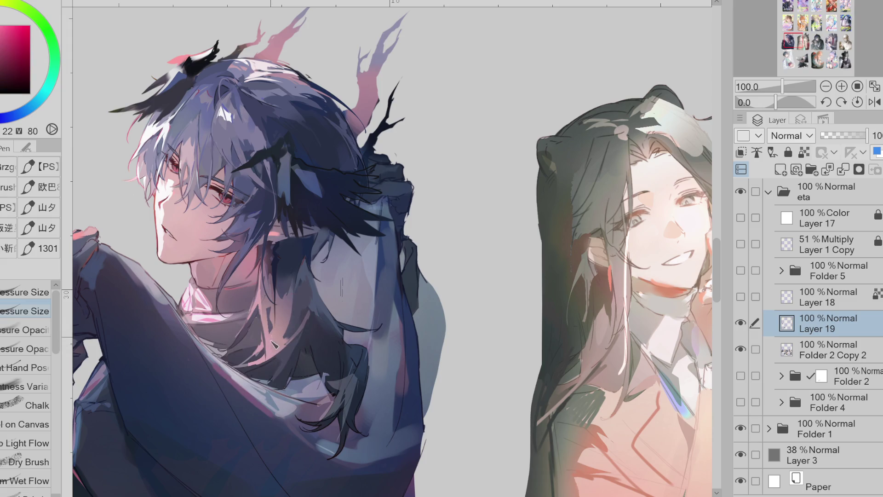
alt+click(281, 290)
alt+click(270, 330)
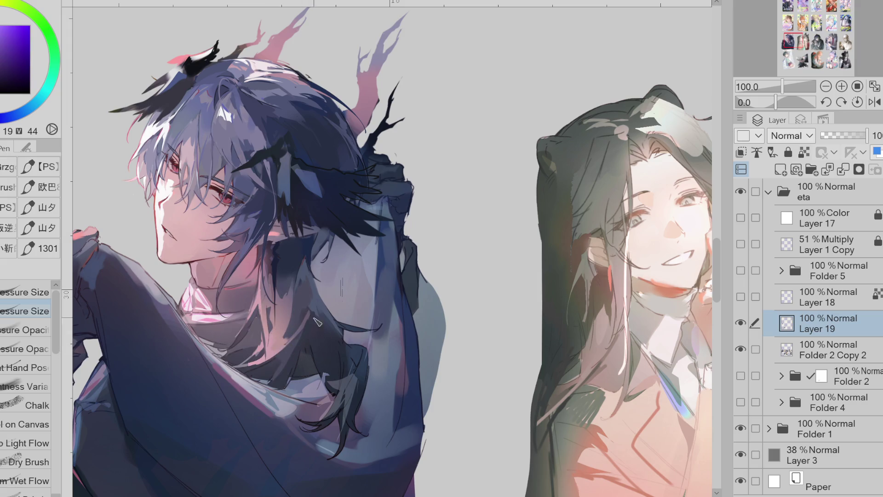
Build the shoulder shading with saturated, darker and lighter blue-violet sleeve tones.
alt+click(308, 277)
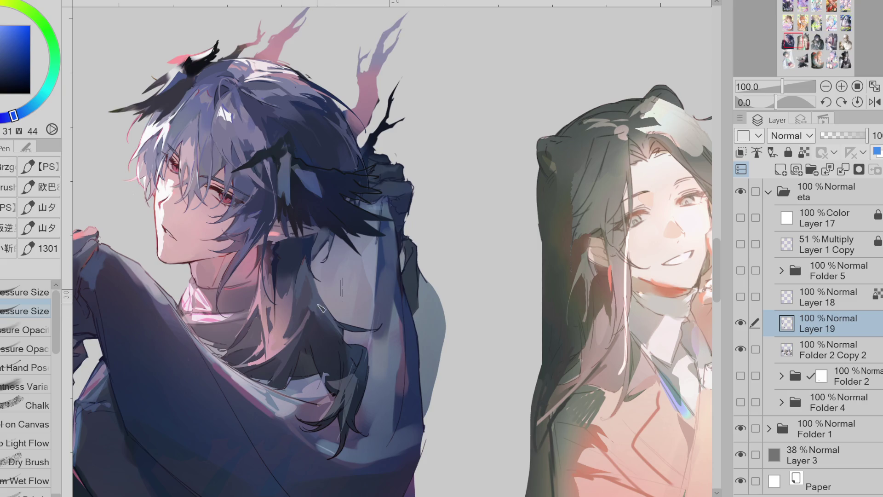
alt+click(325, 331)
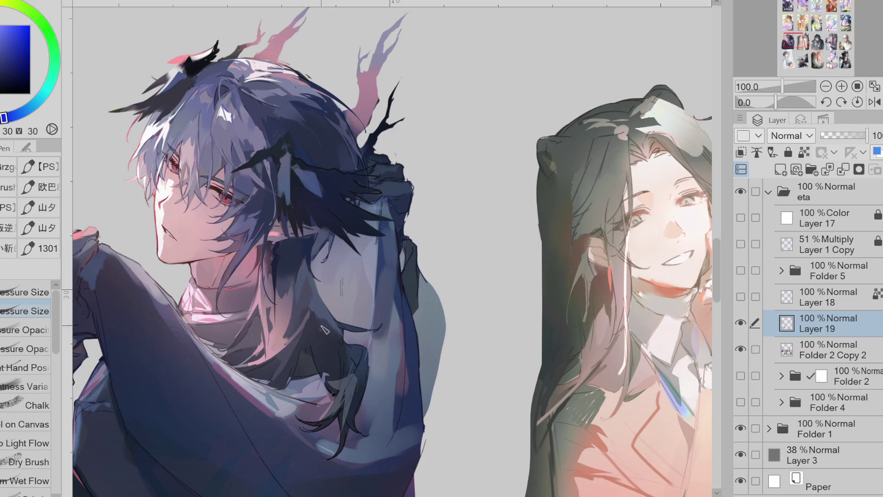
alt+click(331, 339)
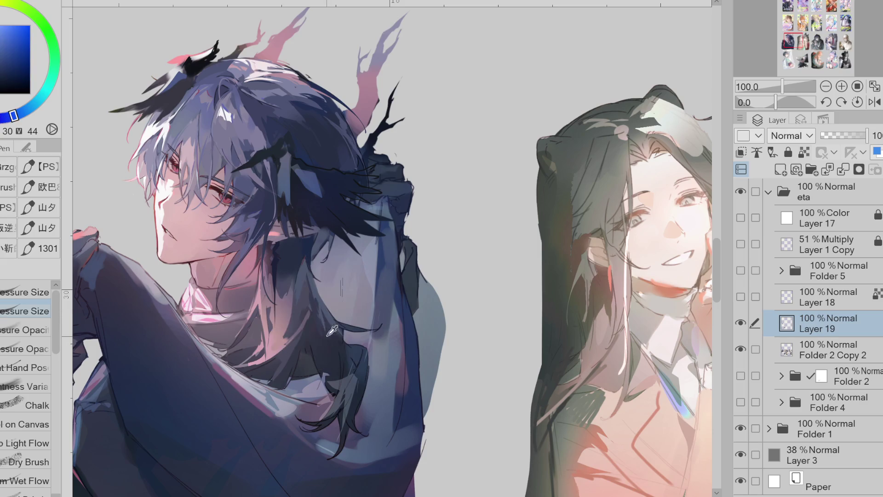
alt+click(354, 384)
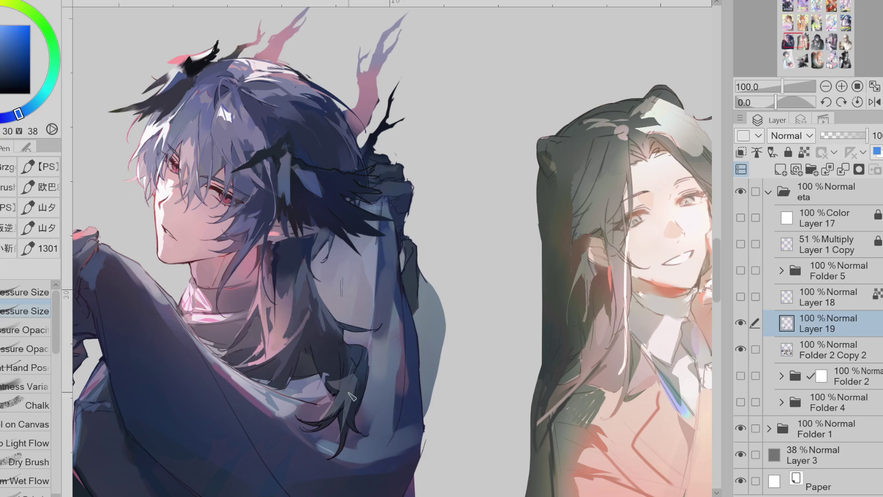
alt+click(351, 420)
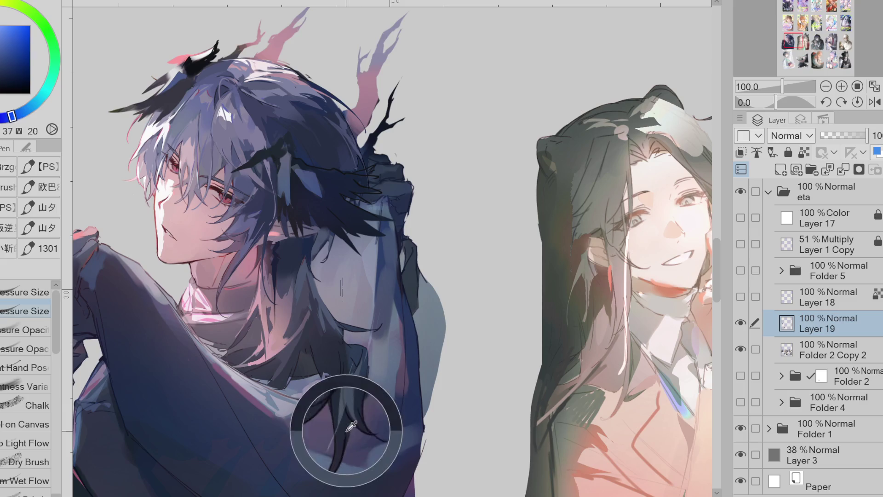
alt+click(345, 414)
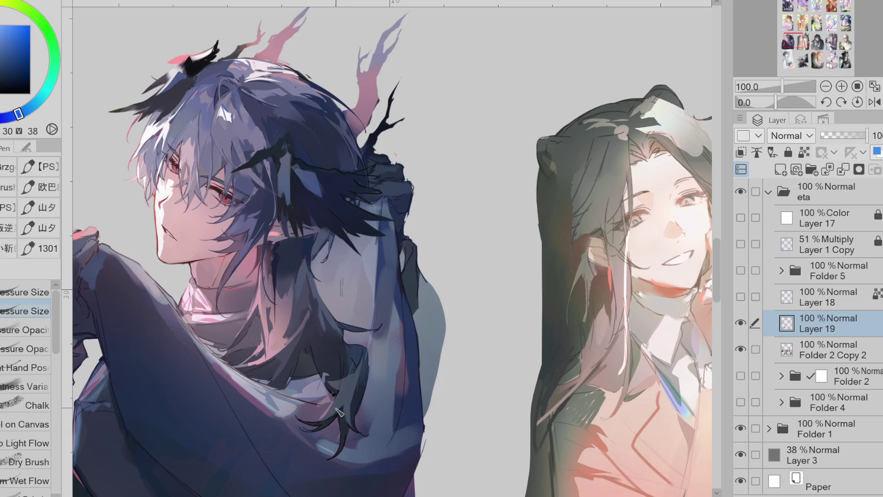
Add brighter blue highlights and darker shadow on the shoulder, ending on the pale pink skin tone.
alt+click(343, 374)
alt+click(351, 362)
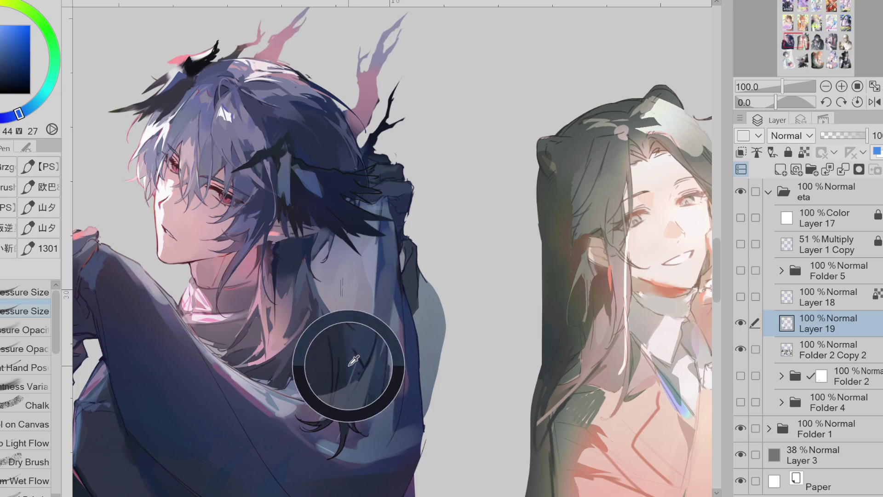
alt+click(352, 355)
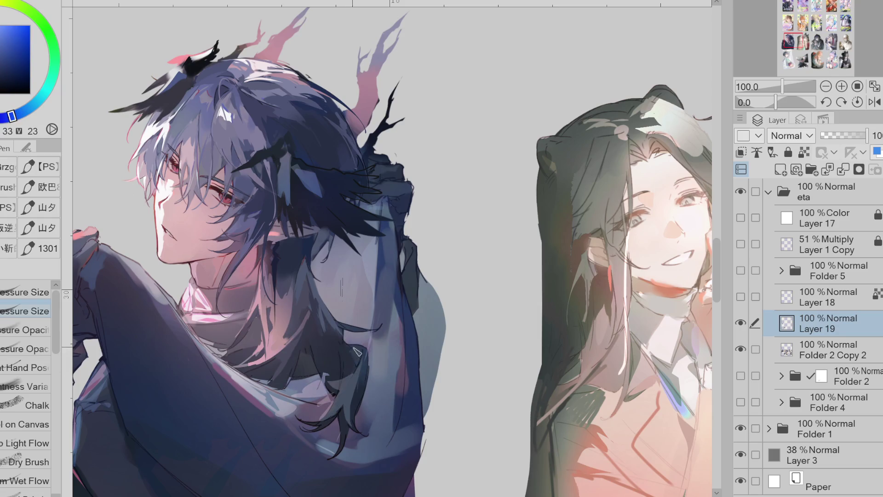
alt+click(362, 376)
alt+click(372, 356)
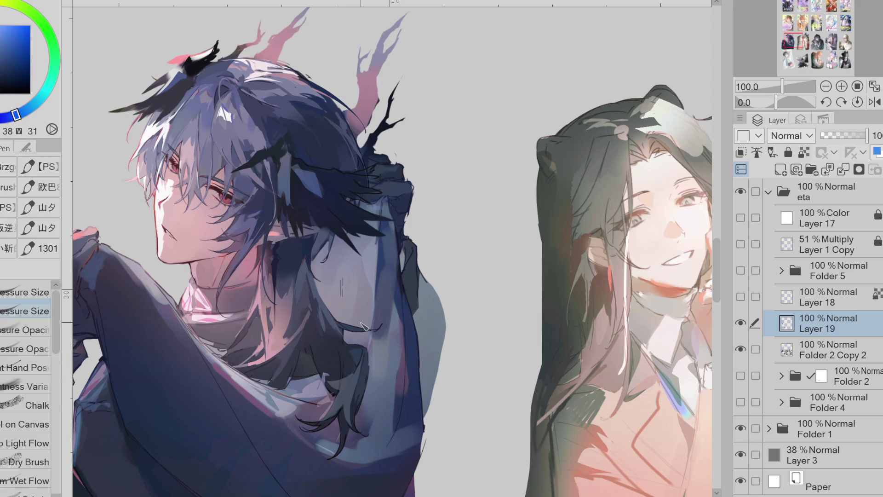
scroll(310, 142, down, 1)
scroll(338, 166, up, 1)
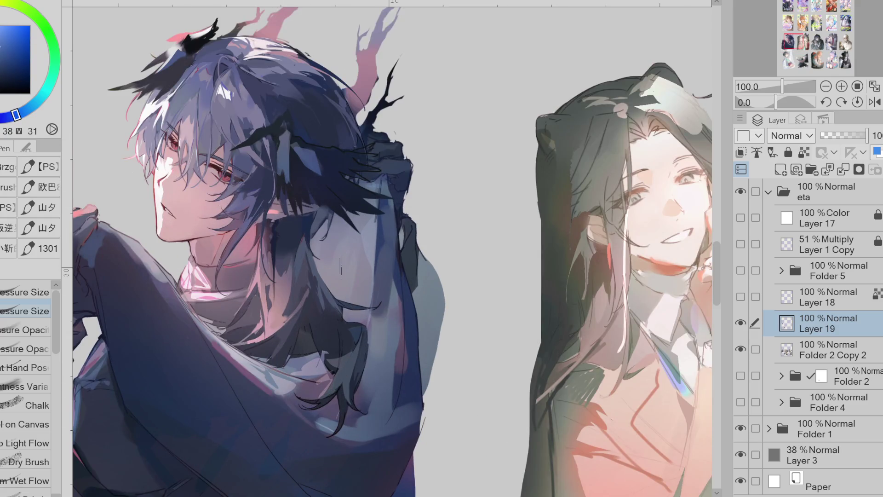
scroll(338, 166, up, 1)
alt+click(109, 209)
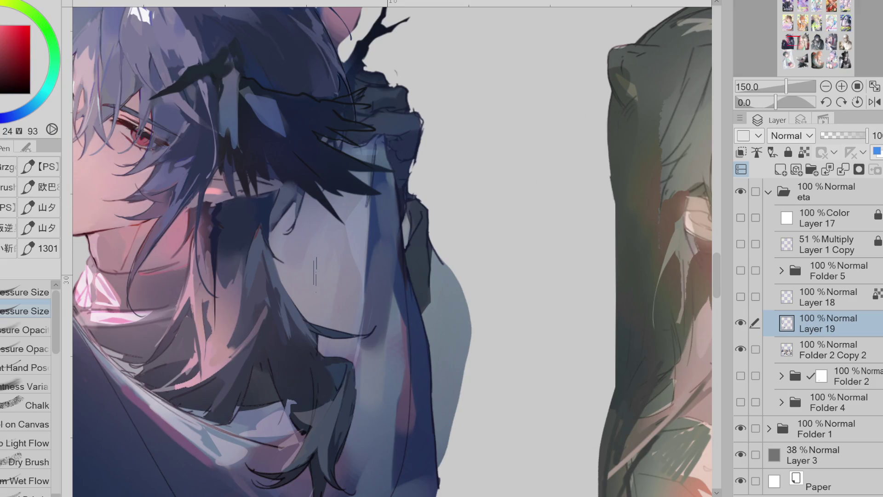
Lasso-fill a narrow pink neck shape and dark blue jagged strands below the ear, then return to the pen.
key(g)
drag(219, 226, 208, 231)
alt+click(217, 236)
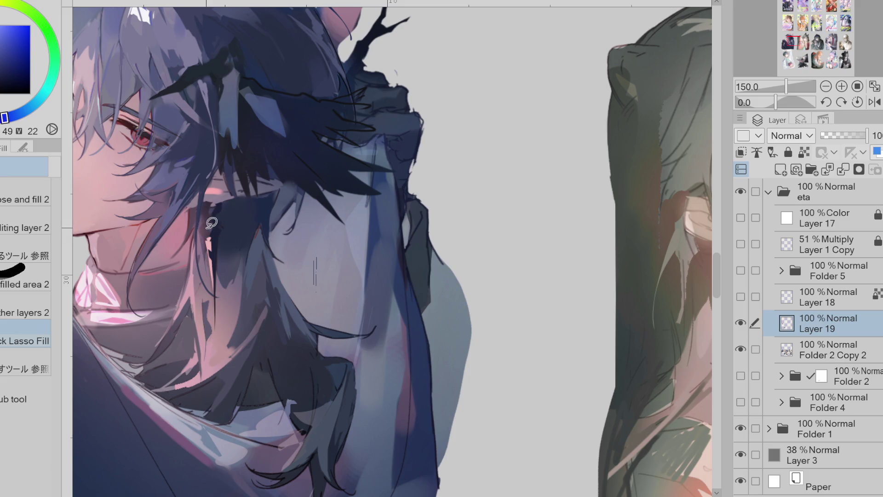
mouse_move(212, 223)
mouse_down()
mouse_move(204, 239)
mouse_move(218, 199)
mouse_move(209, 210)
mouse_up()
key(p)
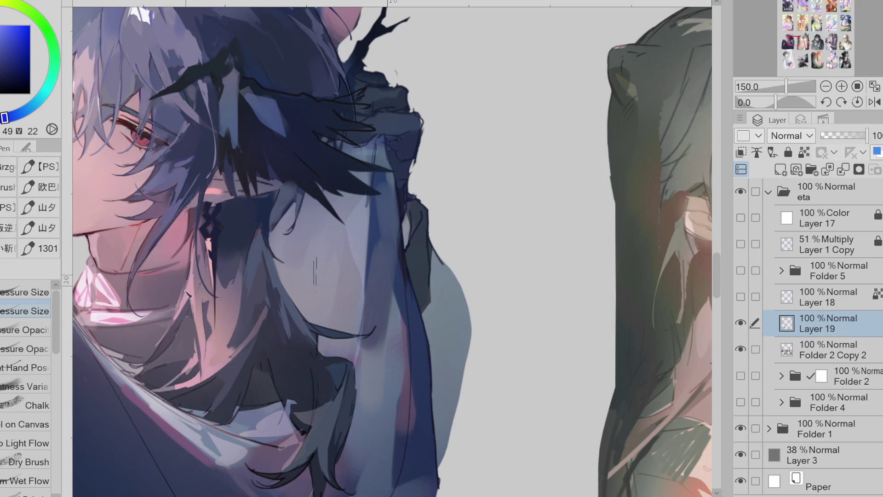
Pick a muted skin pink and push it to a deeper, more saturated colour.
alt+click(193, 290)
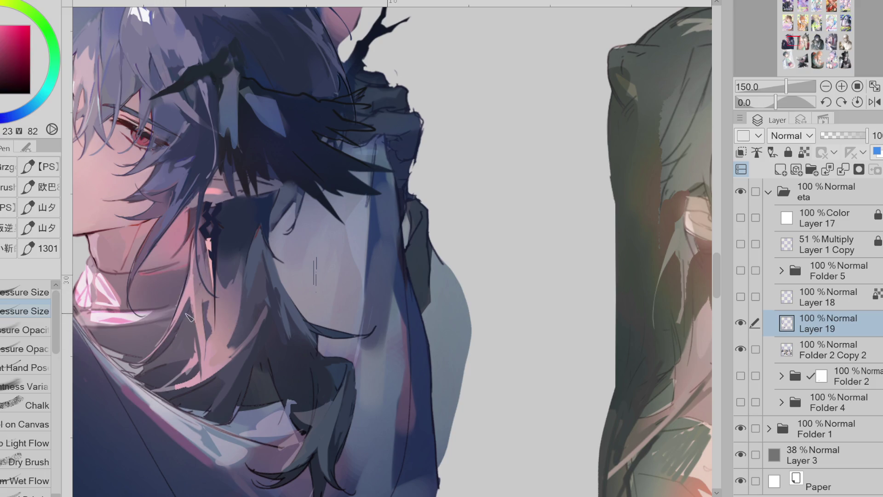
alt+click(210, 203)
alt+click(174, 199)
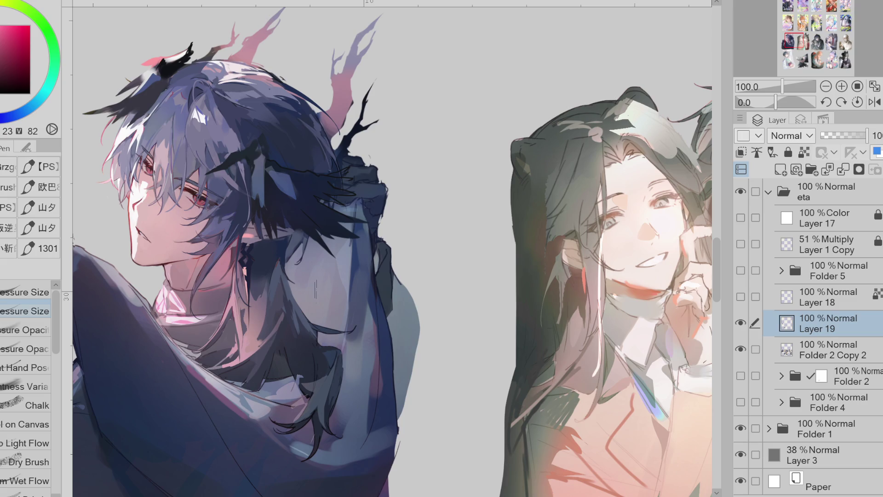
Sample purples and reds from the artwork and add a short pink stroke to the lower chest.
alt+click(276, 326)
alt+click(287, 319)
drag(253, 359, 236, 353)
alt+click(264, 343)
alt+click(219, 359)
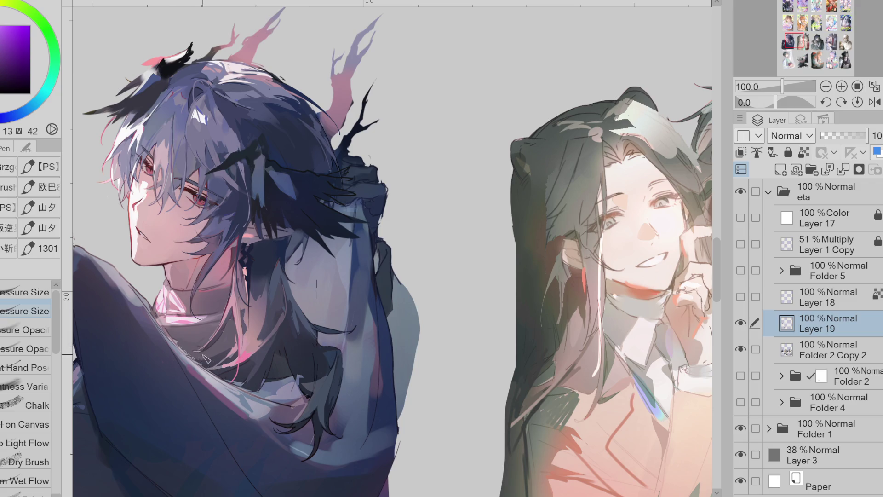
Build a deep saturated blue from sampled dark blues and colour-wheel adjustments.
alt+click(262, 259)
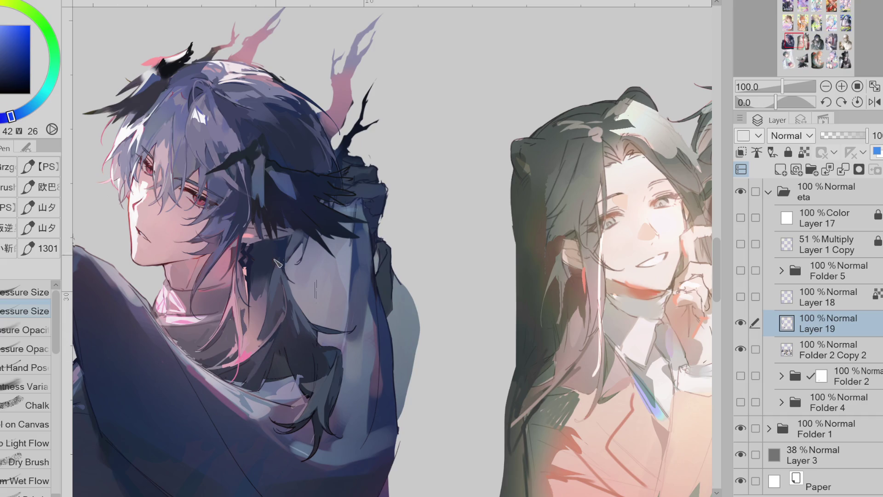
alt+click(260, 282)
click(28, 109)
click(9, 61)
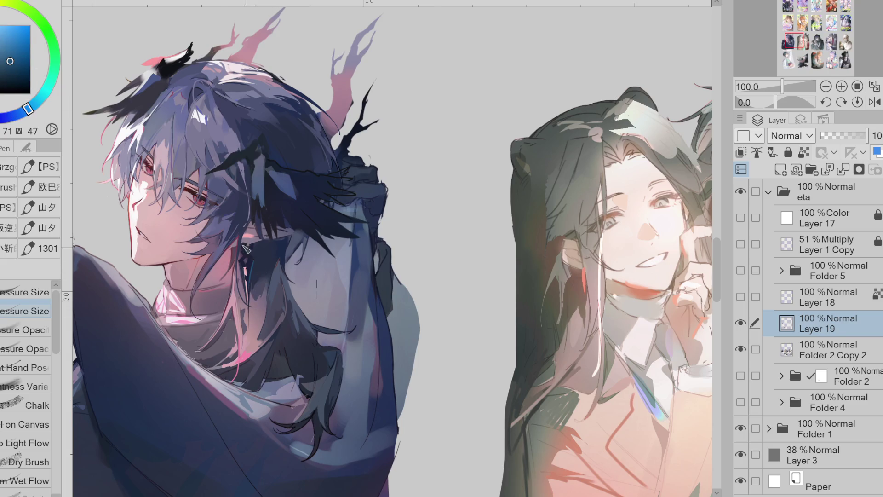
click(22, 118)
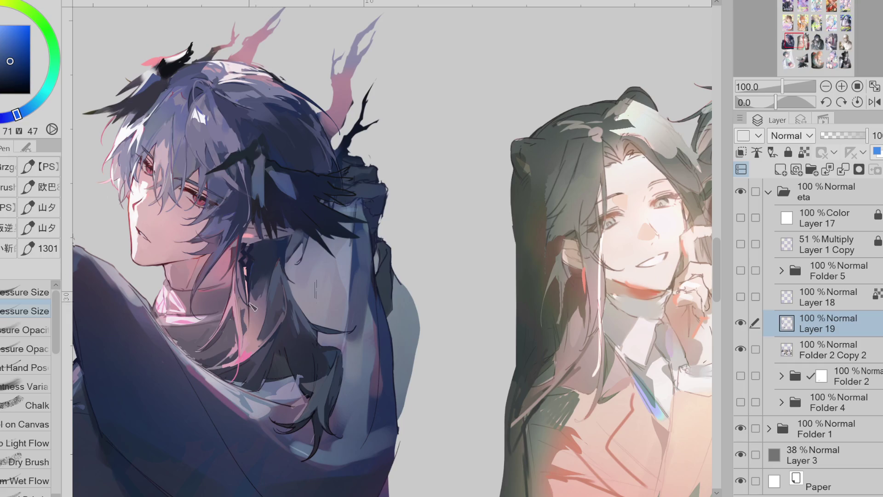
Mix a saturated dark magenta and paint a strand of it into the hair, then shift toward very dark blue.
alt+click(256, 238)
alt+click(256, 224)
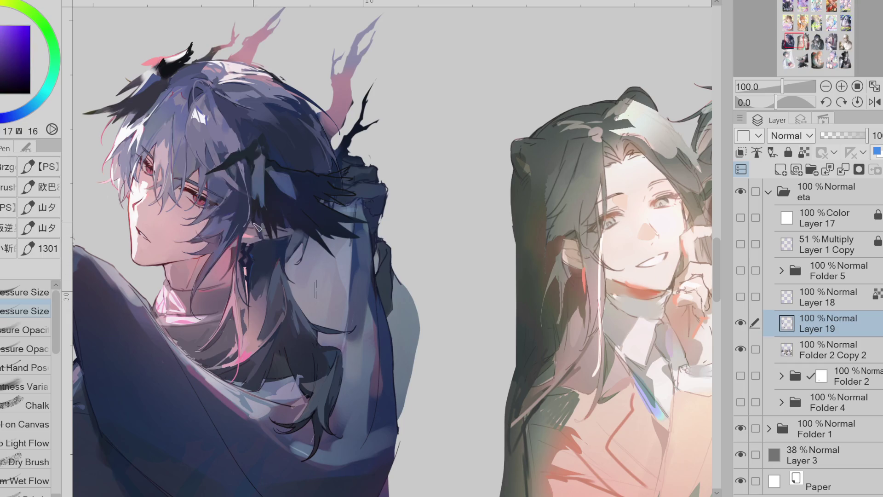
alt+click(272, 185)
mouse_move(356, 196)
mouse_down()
mouse_move(325, 194)
mouse_move(357, 181)
mouse_up()
alt+click(339, 191)
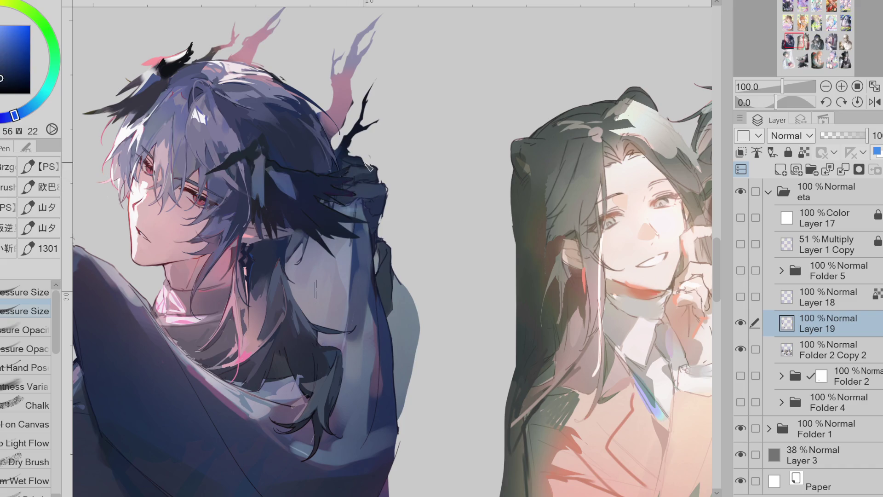
alt+click(380, 151)
Sample a range of lighter and darker blue tones from the shoulder and hair area.
alt+click(303, 247)
alt+click(301, 352)
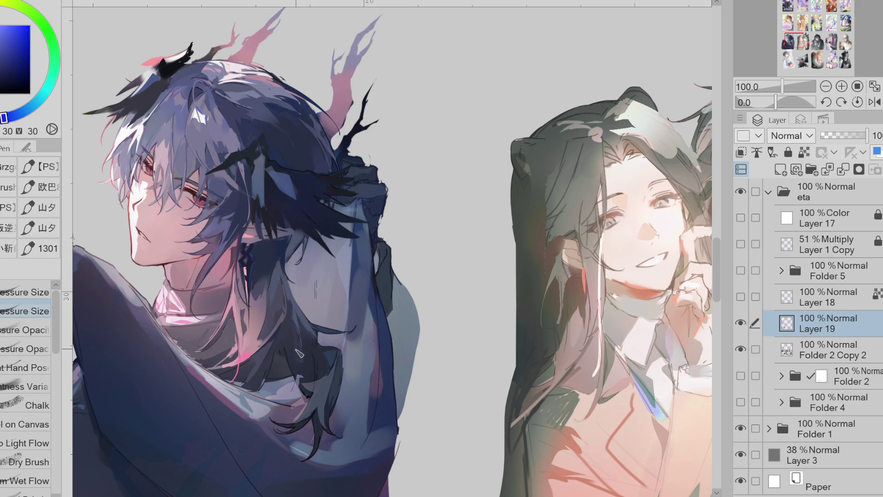
alt+click(306, 371)
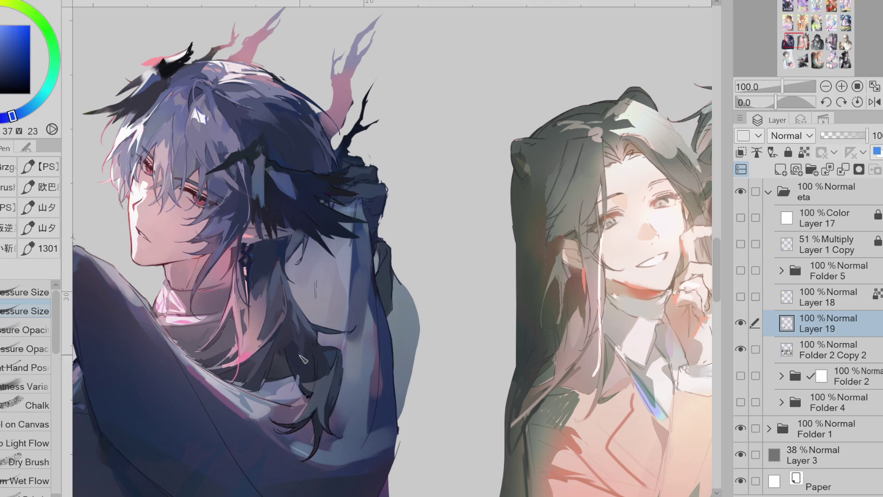
alt+click(315, 357)
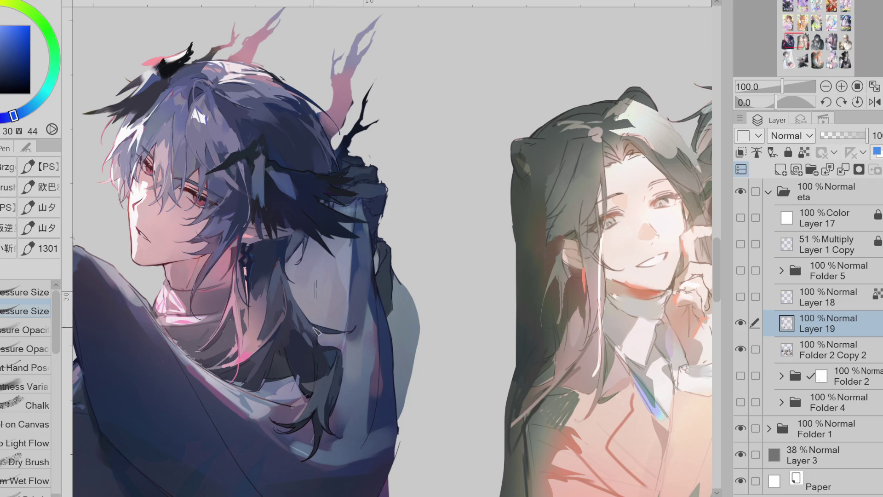
alt+click(317, 345)
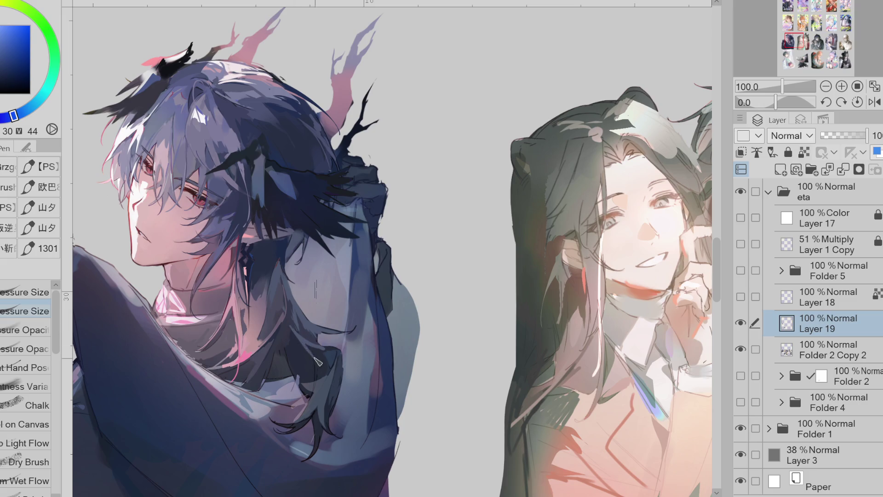
alt+click(319, 359)
alt+click(305, 326)
Pick muted and purple hair tones and switch to a different brush variant.
alt+click(287, 322)
alt+click(283, 310)
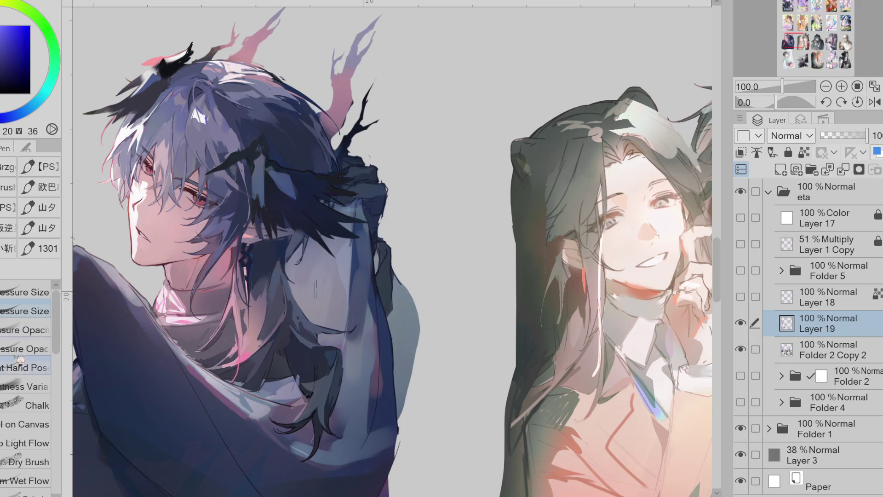
alt+click(277, 324)
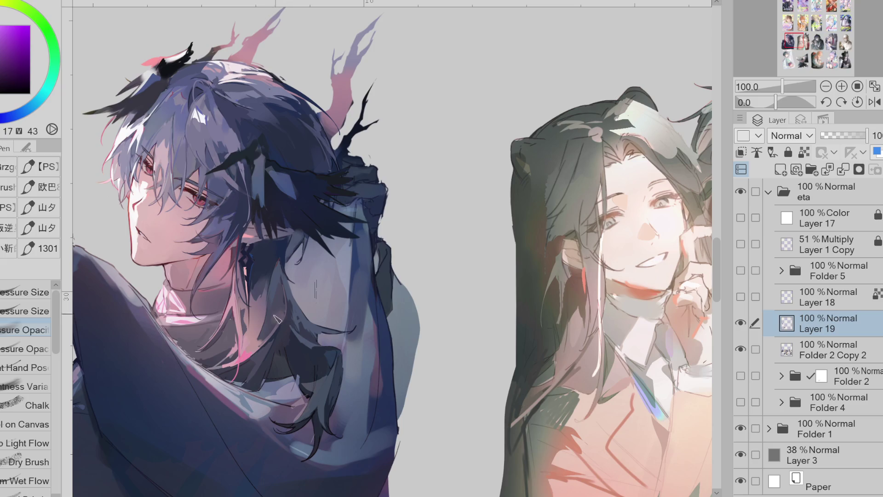
key(period)
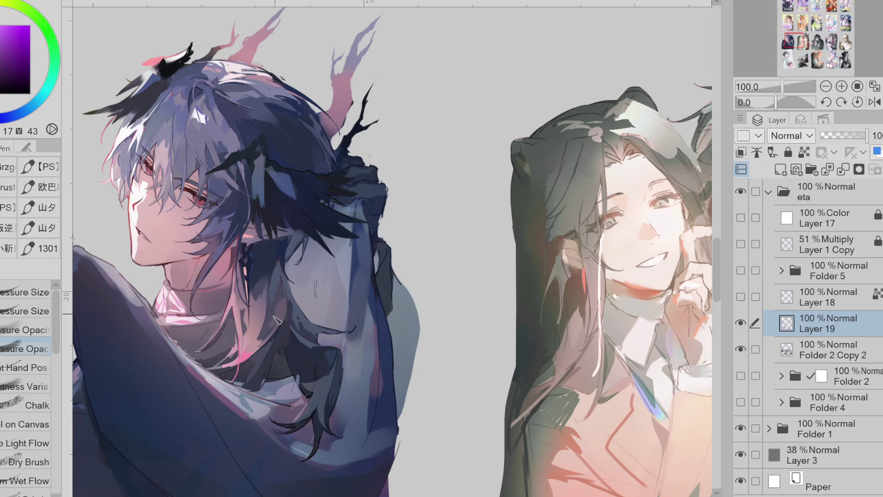
Sample several blue-grey shoulder shading tones to settle on the shoulder blue.
alt+click(285, 336)
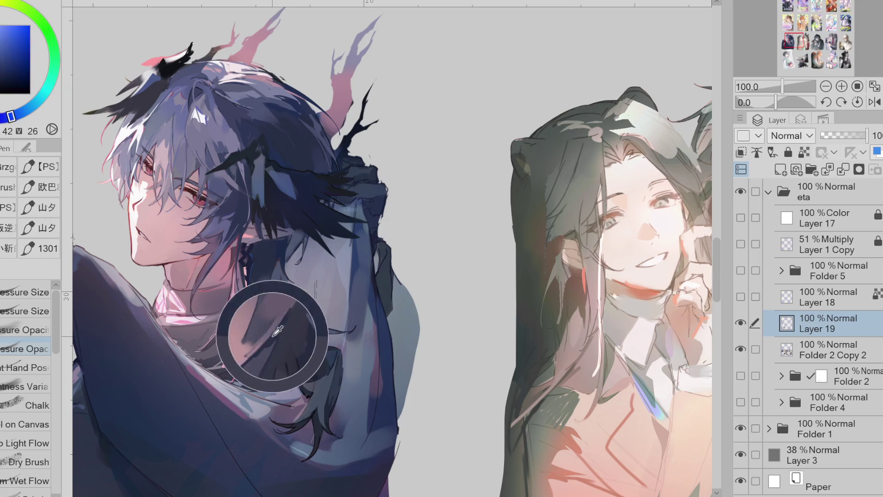
alt+click(269, 355)
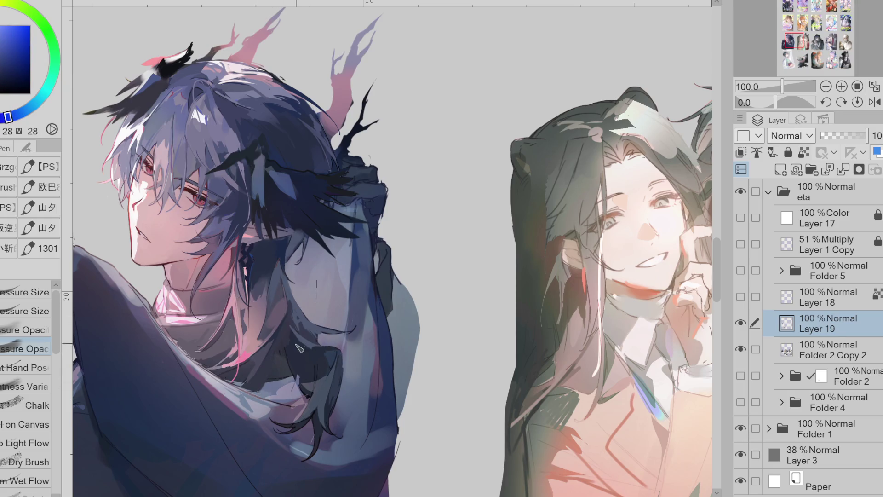
alt+click(306, 369)
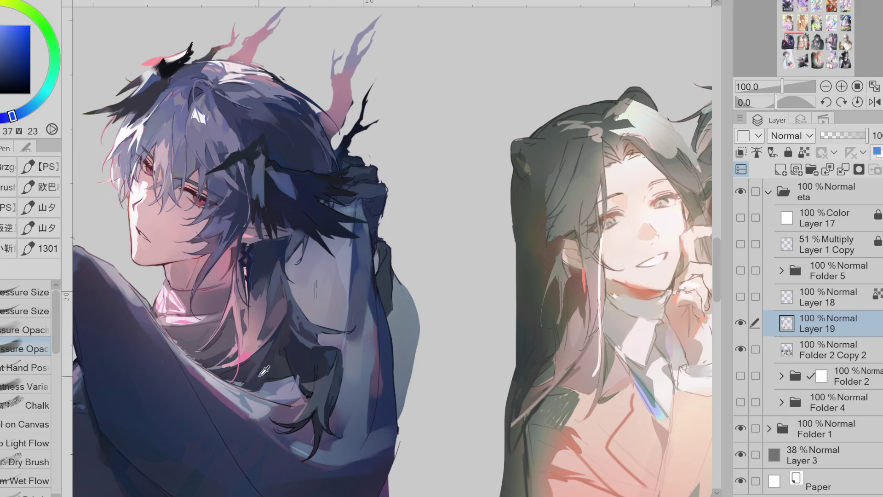
alt+click(265, 363)
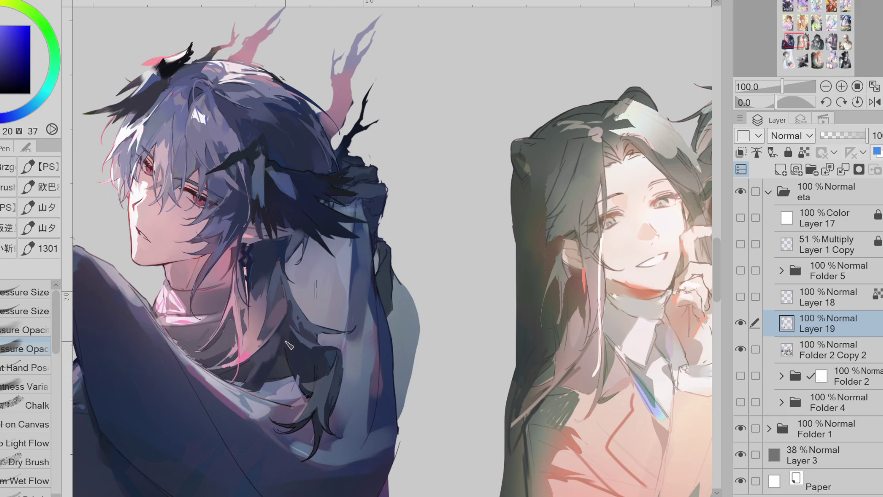
alt+click(275, 343)
alt+click(287, 312)
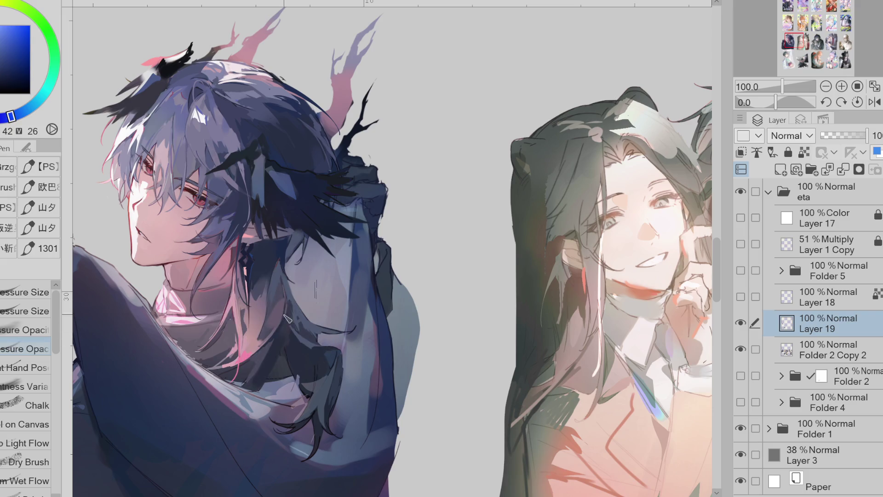
Pick shades near the shoulder and dark artwork tones for tiny glints on the shoulder shading.
alt+click(288, 293)
alt+click(286, 317)
alt+click(273, 256)
alt+click(279, 302)
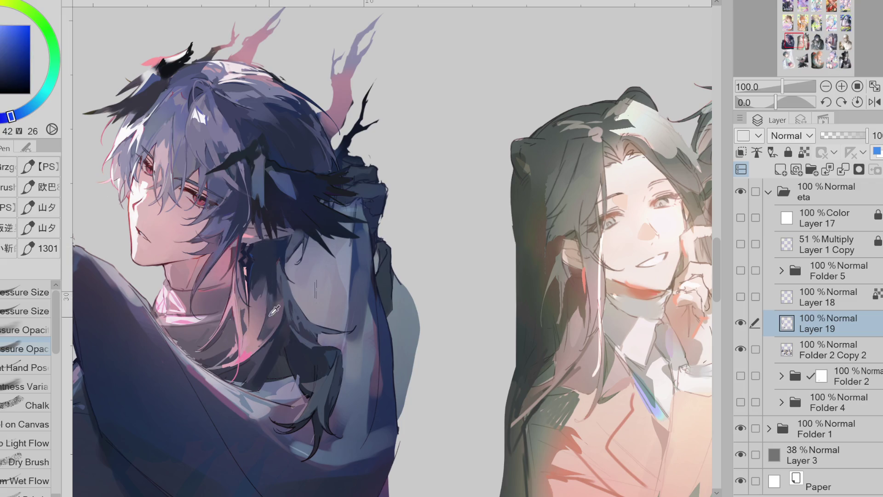
alt+click(275, 292)
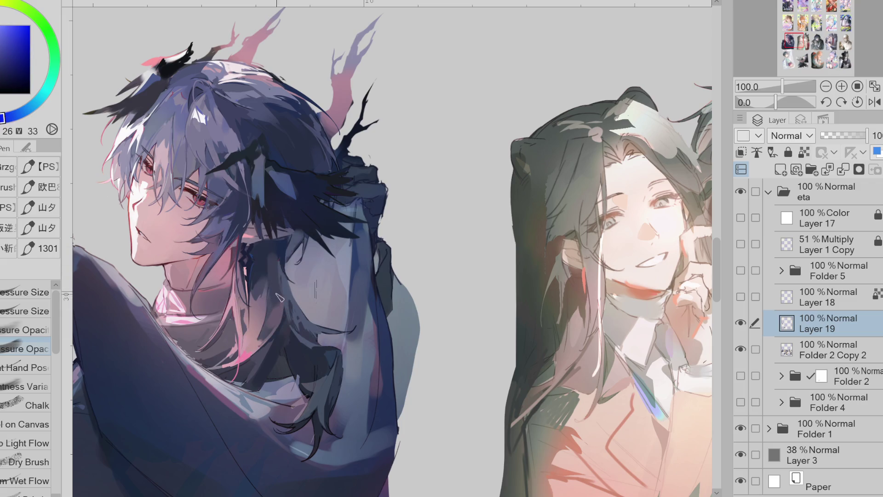
scroll(280, 301, down, 1)
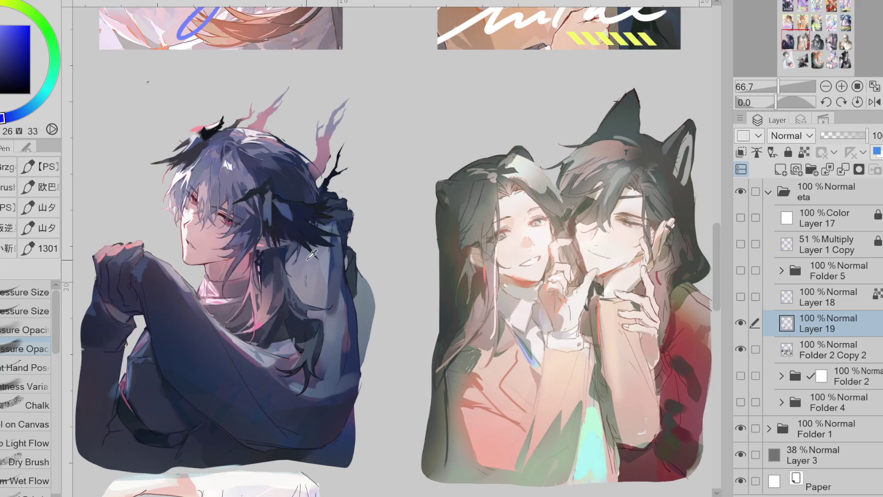
alt+click(276, 256)
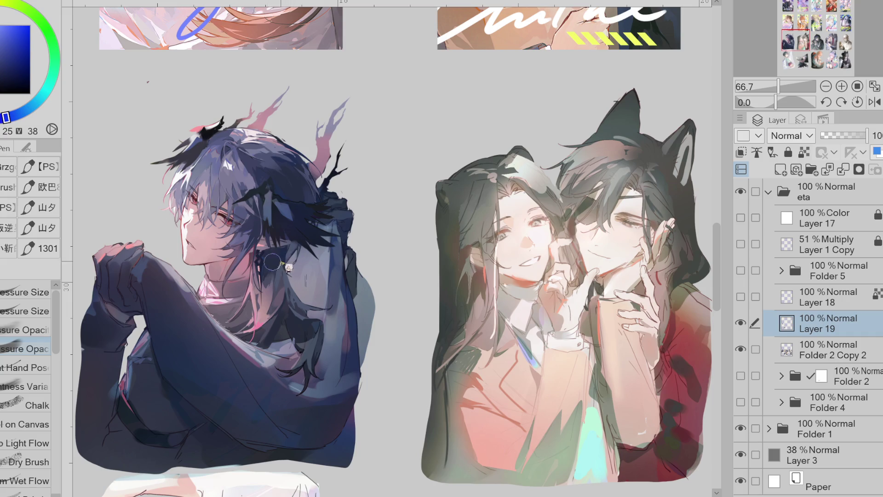
alt+click(251, 255)
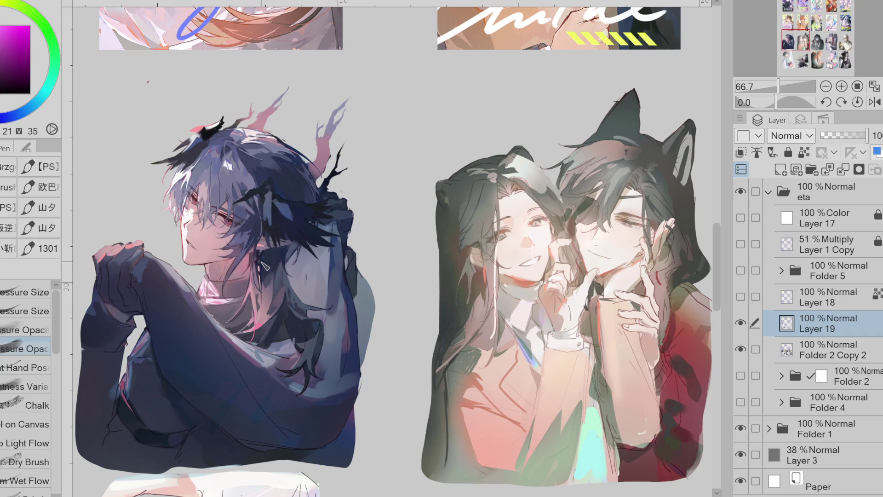
scroll(264, 266, up, 2)
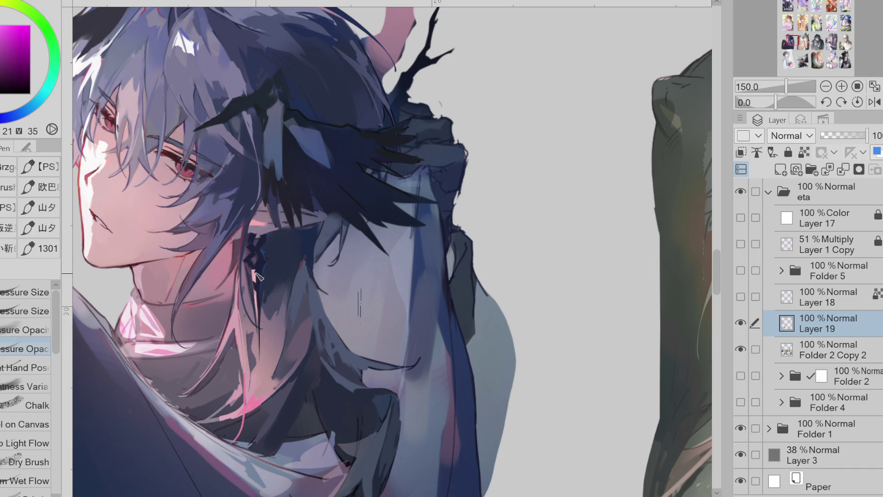
With the pressure-tapering brush, move through reds and pale pink to a near-black for the chain.
alt+click(259, 270)
alt+click(257, 277)
key(comma)
key(comma)
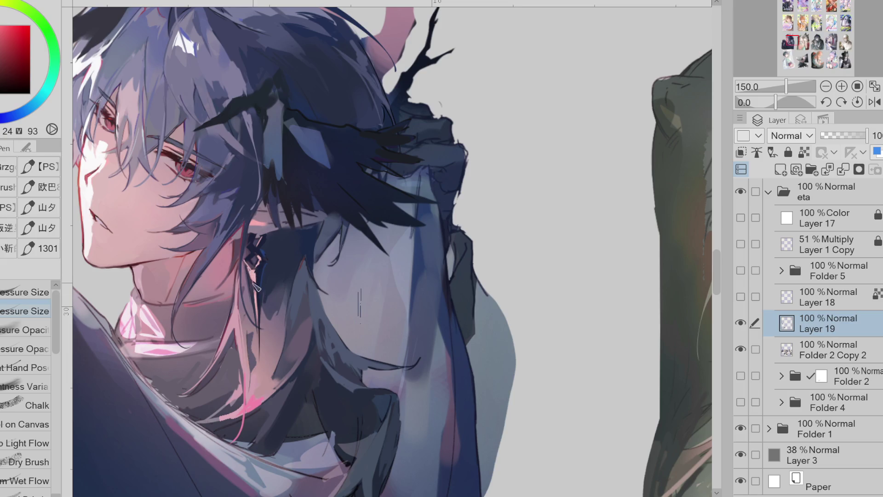
alt+click(177, 174)
alt+click(257, 258)
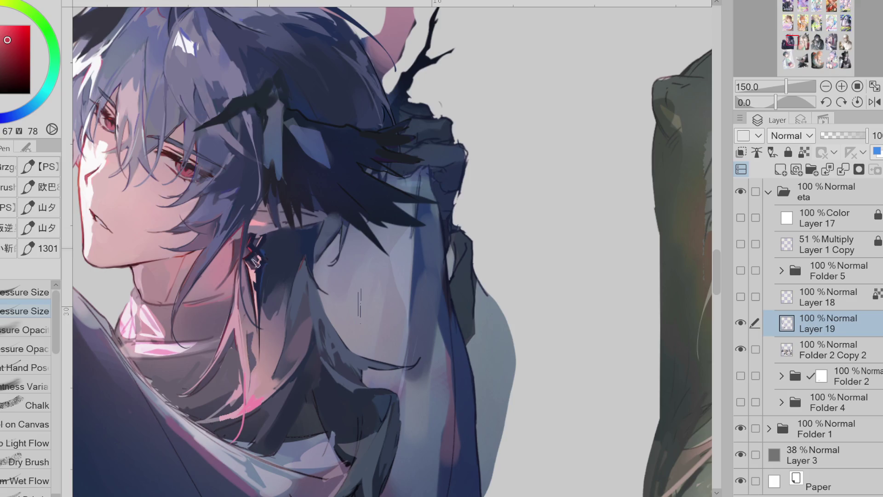
alt+click(263, 323)
alt+click(283, 237)
Draw a thin dark line dangling from the earring and refine it with sampled magenta and dark blue, zooming out afterward.
drag(263, 251, 274, 264)
drag(263, 311, 260, 359)
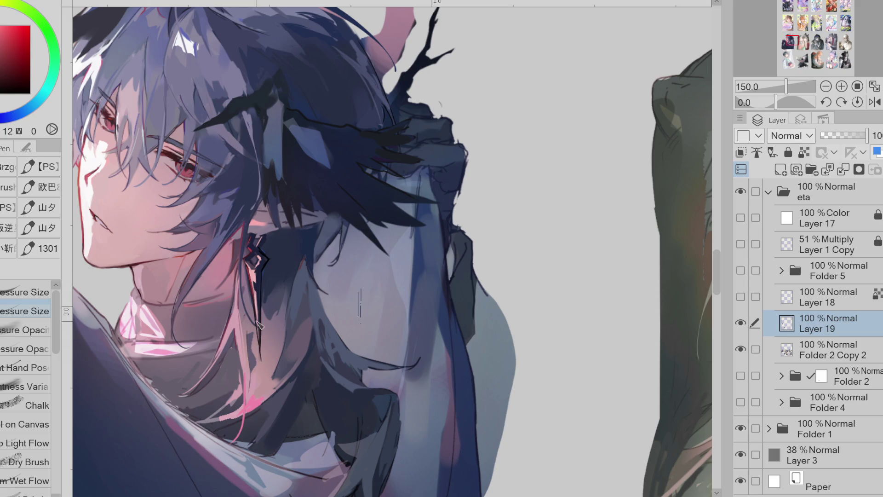
click(248, 278)
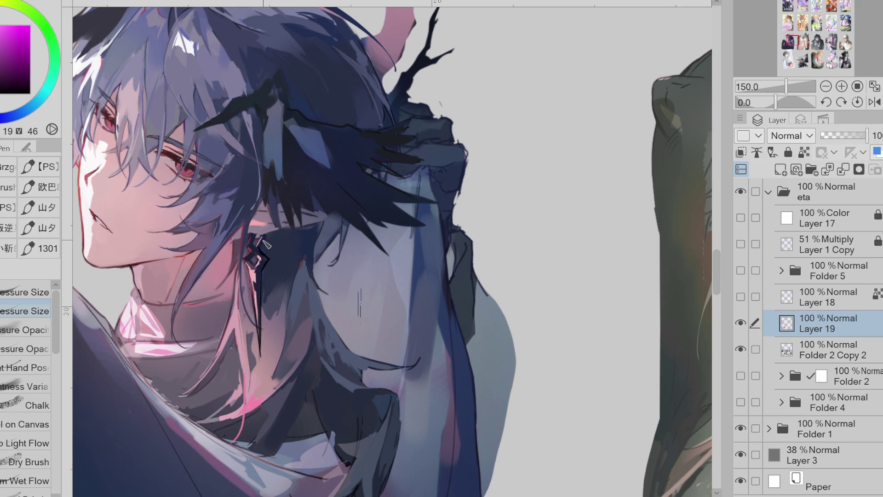
click(252, 262)
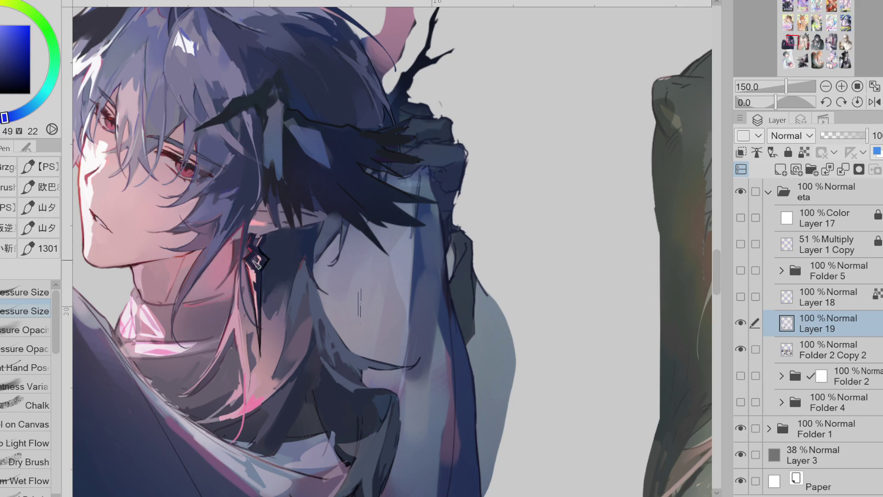
click(259, 285)
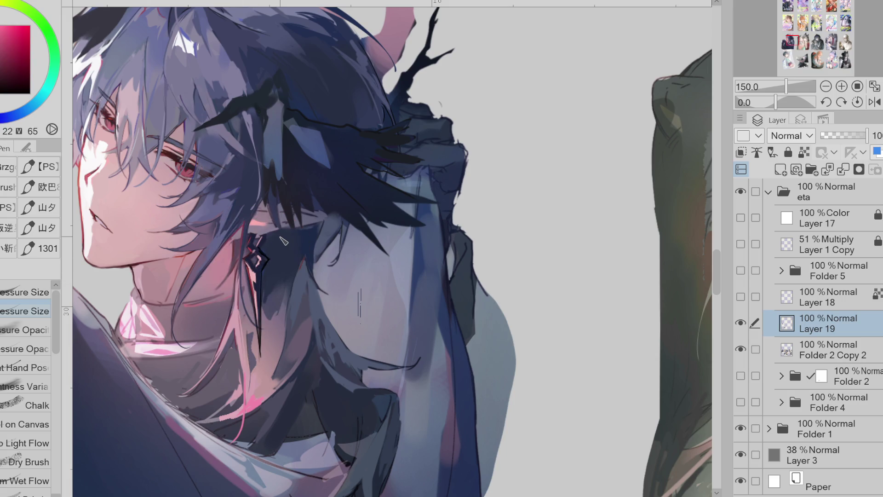
key(ctrl+minus)
click(25, 79)
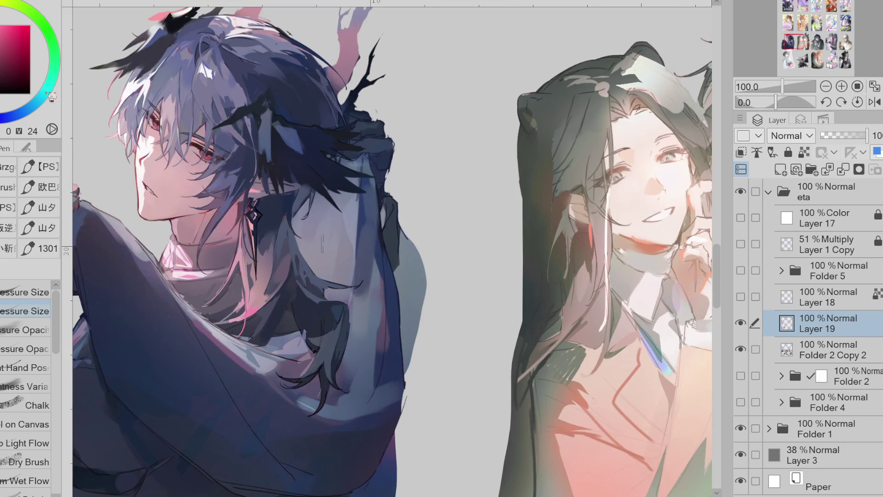
Sample dark and greyish hair purples plus a cyan to touch up the strands over the shoulder.
click(256, 255)
click(253, 279)
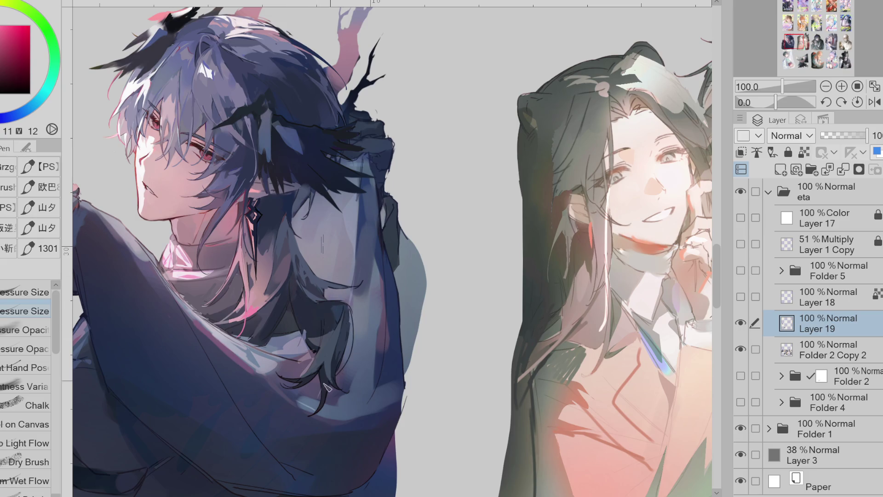
alt+click(349, 307)
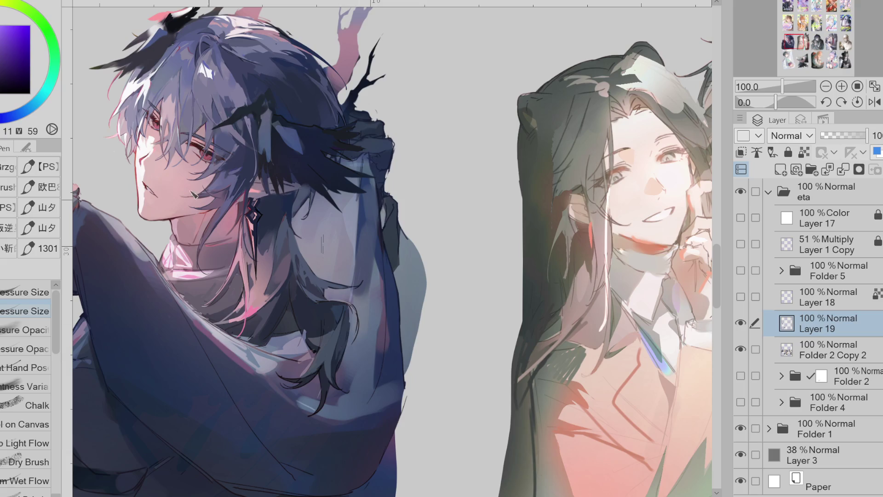
click(40, 99)
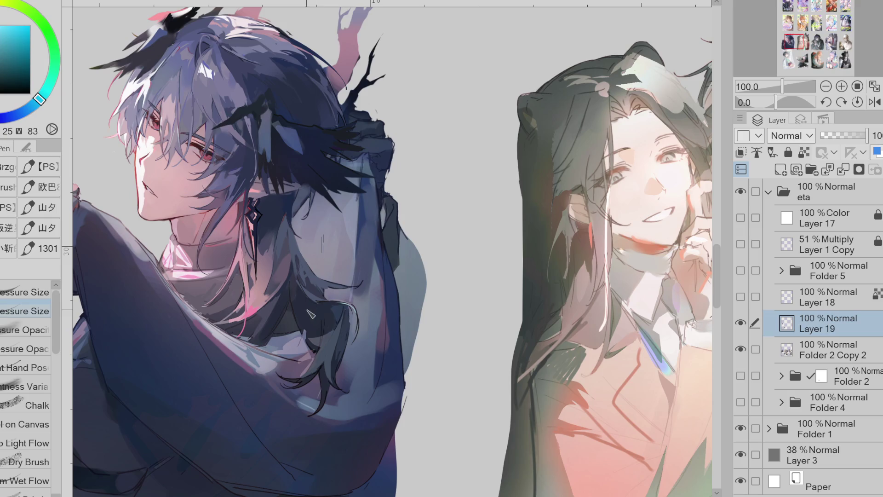
alt+click(282, 297)
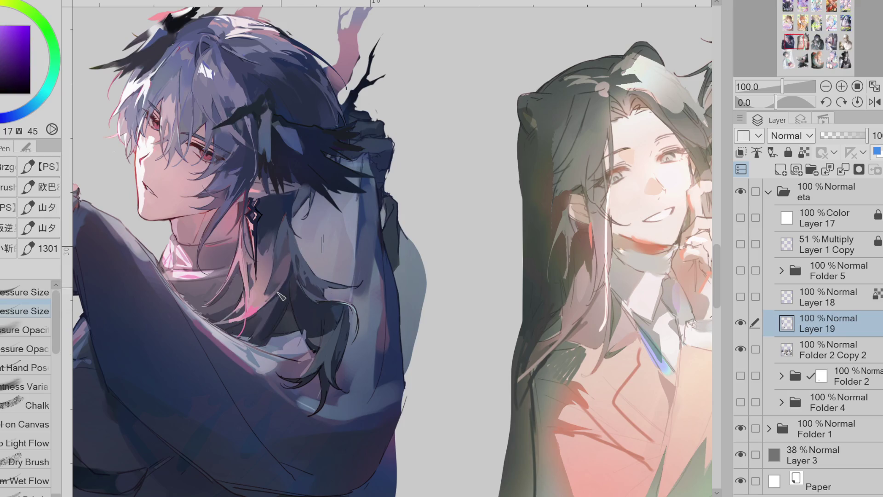